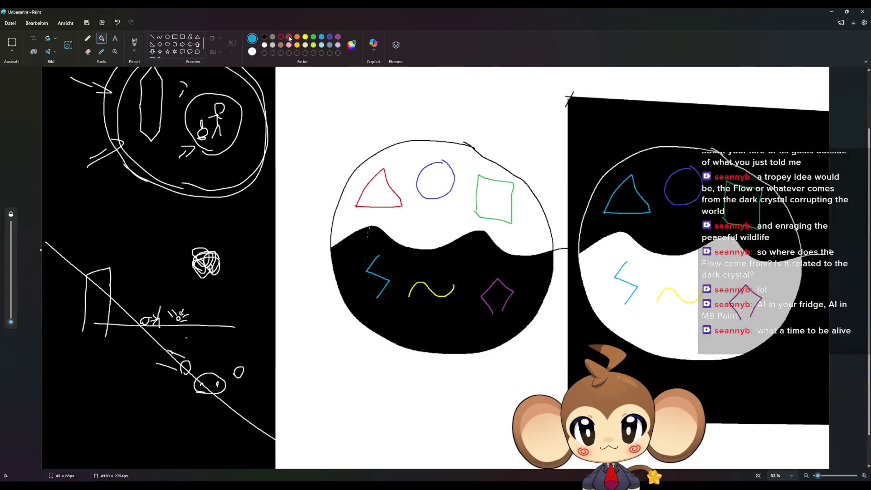
Fill the right drawing's circle outline yellow and its square outline purple.
{"action": "left_click", "coordinate": [305, 37]}
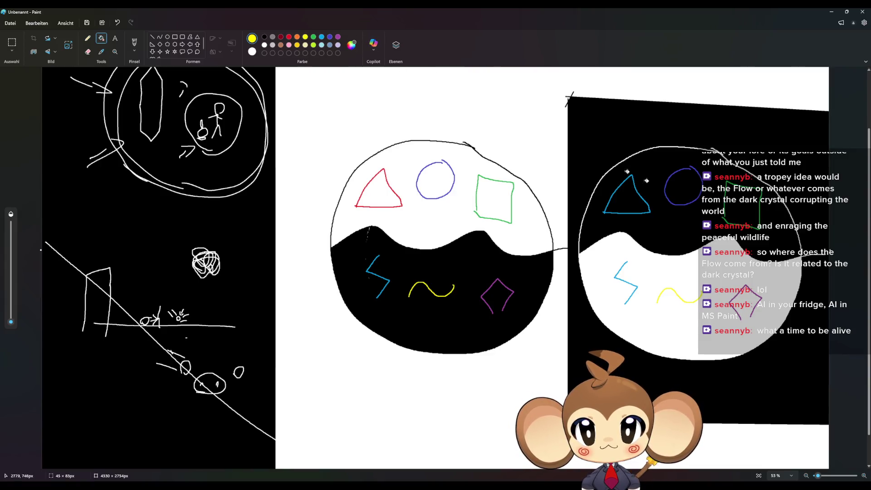
{"action": "left_click", "coordinate": [685, 204]}
{"action": "key", "text": "ctrl+z"}
{"action": "left_click", "coordinate": [686, 204]}
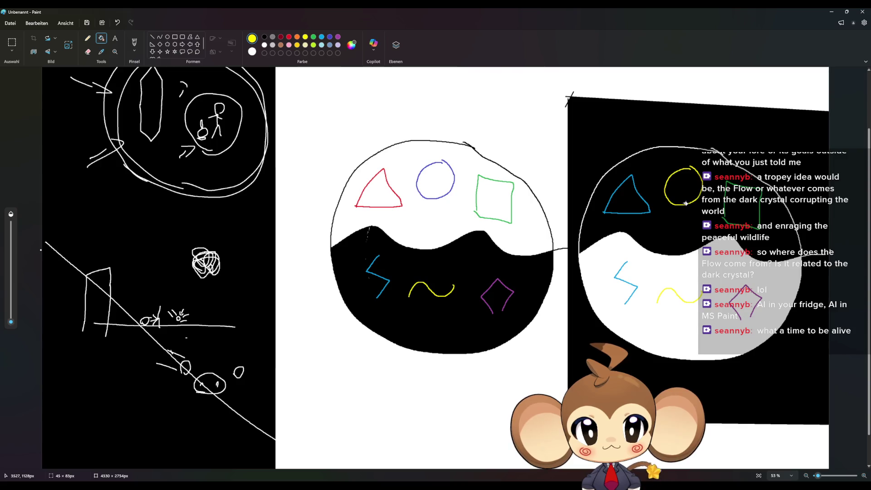
{"action": "left_click", "coordinate": [338, 37]}
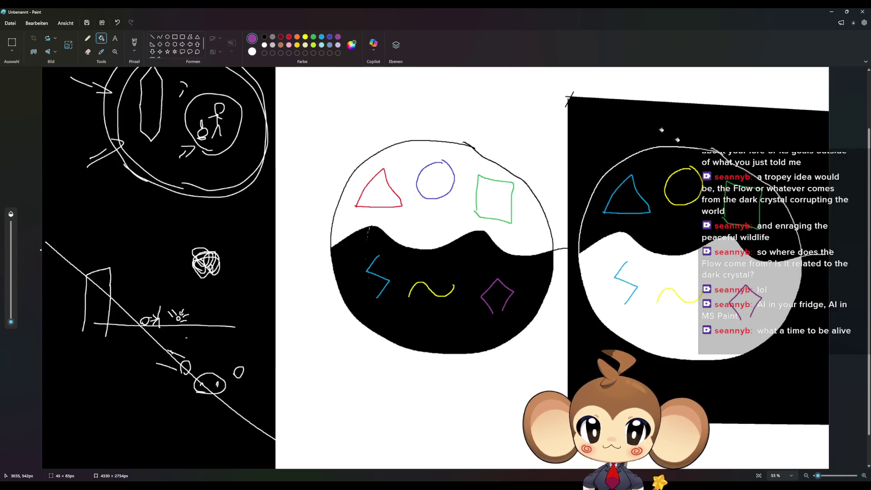
{"action": "left_click", "coordinate": [726, 202]}
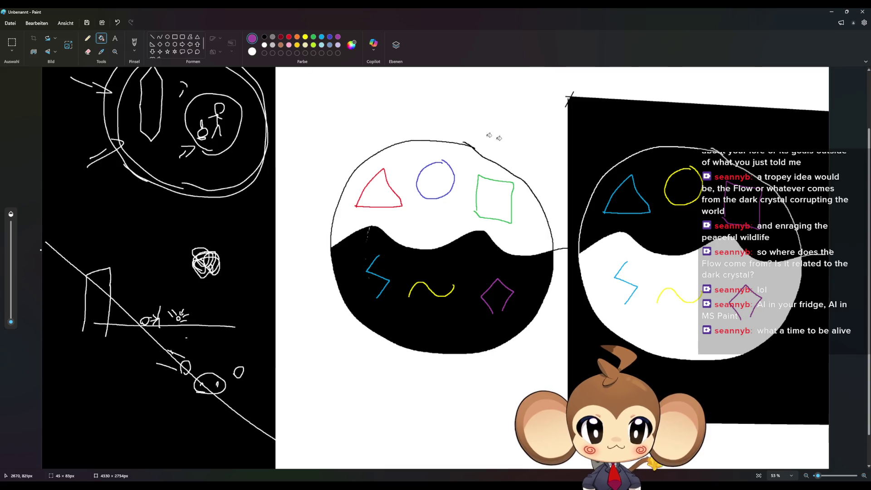
Fill the right drawing's diamond green, wave indigo and zigzag red.
{"action": "left_click", "coordinate": [313, 37]}
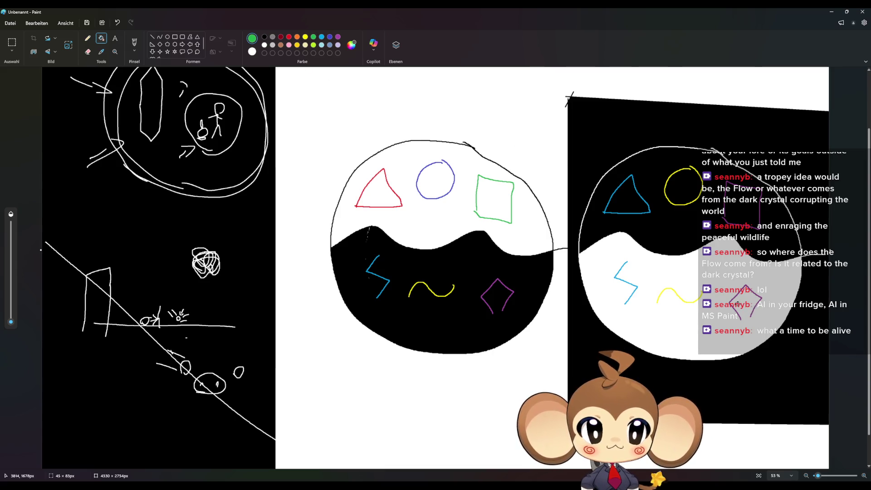
{"action": "left_click", "coordinate": [732, 303]}
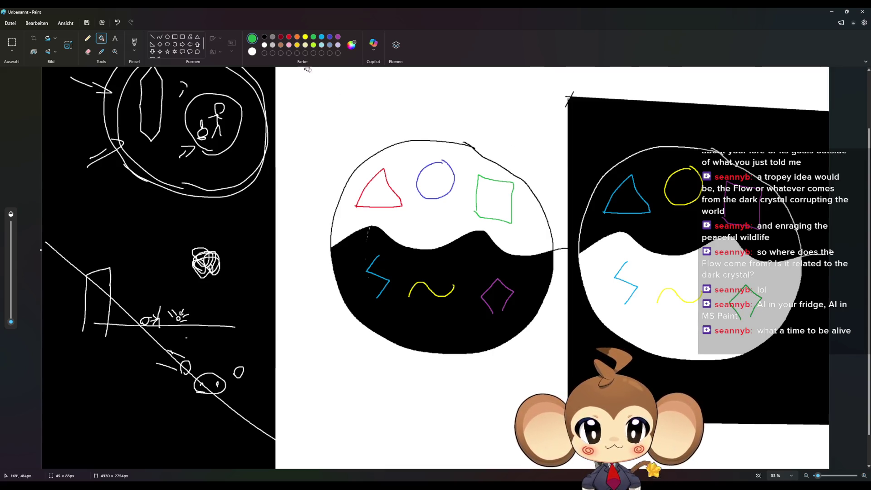
{"action": "left_click", "coordinate": [330, 39]}
{"action": "left_click", "coordinate": [682, 298]}
{"action": "left_click", "coordinate": [289, 37]}
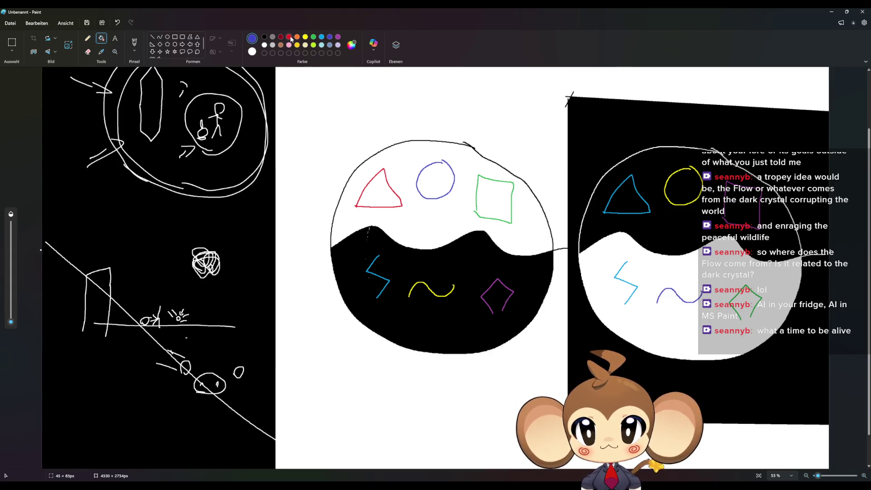
{"action": "left_click", "coordinate": [619, 276]}
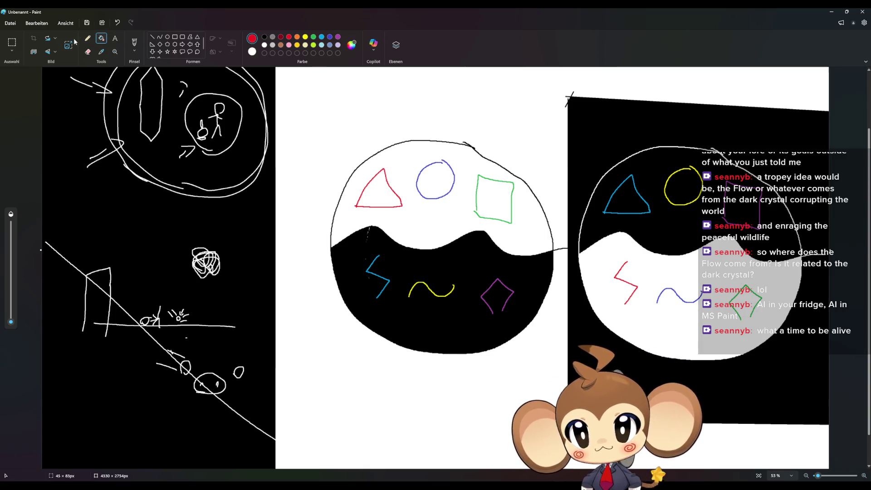
{"action": "left_click", "coordinate": [87, 38]}
Handwrite Fire in red, Water in blue and Earth in green above the left circle.
{"action": "mouse_move", "coordinate": [347, 141]}
{"action": "left_mouse_down"}
{"action": "mouse_move", "coordinate": [350, 156]}
{"action": "mouse_move", "coordinate": [355, 141]}
{"action": "mouse_move", "coordinate": [380, 150]}
{"action": "left_mouse_up"}
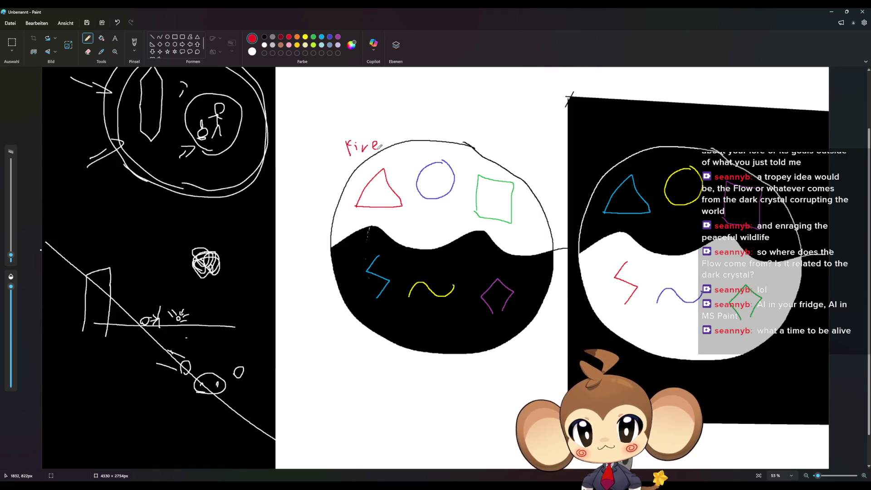
{"action": "left_click", "coordinate": [330, 37]}
{"action": "mouse_move", "coordinate": [402, 120]}
{"action": "left_mouse_down"}
{"action": "mouse_move", "coordinate": [407, 132]}
{"action": "mouse_move", "coordinate": [419, 120]}
{"action": "mouse_move", "coordinate": [435, 133]}
{"action": "left_mouse_up"}
{"action": "mouse_move", "coordinate": [432, 124]}
{"action": "left_mouse_down"}
{"action": "mouse_move", "coordinate": [452, 135]}
{"action": "mouse_move", "coordinate": [497, 136]}
{"action": "mouse_move", "coordinate": [515, 155]}
{"action": "left_mouse_up"}
{"action": "left_click", "coordinate": [314, 38]}
{"action": "left_click_drag", "start_coordinate": [509, 149], "coordinate": [525, 159]}
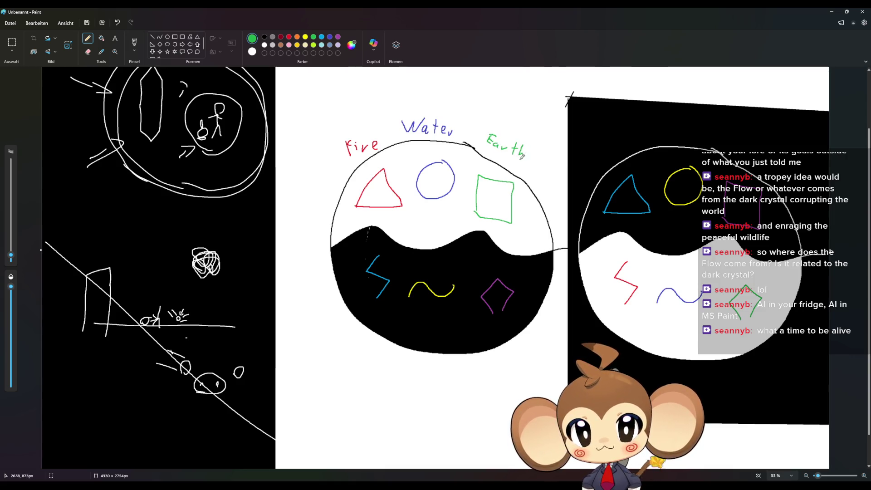
Handwrite Lightning in light blue, Air in yellow, and start Crystal in purple.
{"action": "left_click", "coordinate": [322, 36]}
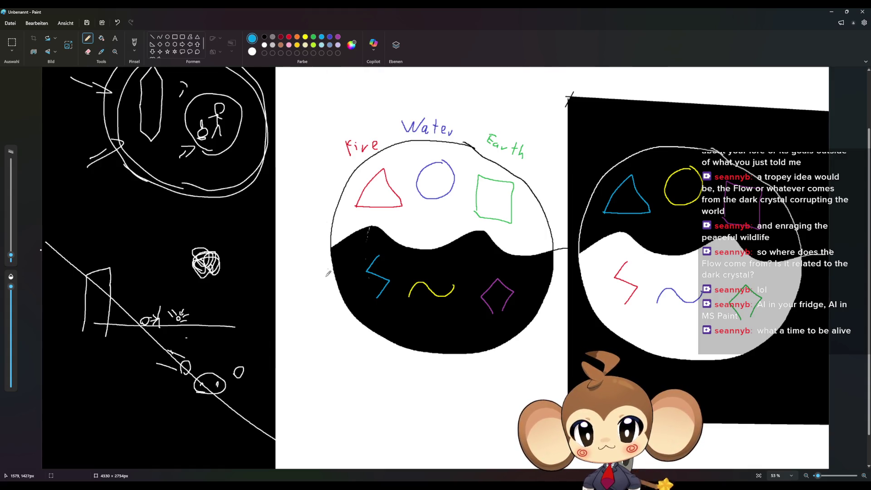
{"action": "mouse_move", "coordinate": [316, 298]}
{"action": "left_mouse_down"}
{"action": "mouse_move", "coordinate": [318, 322]}
{"action": "mouse_move", "coordinate": [336, 320]}
{"action": "mouse_move", "coordinate": [365, 343]}
{"action": "mouse_move", "coordinate": [359, 351]}
{"action": "mouse_move", "coordinate": [376, 372]}
{"action": "mouse_move", "coordinate": [411, 363]}
{"action": "mouse_move", "coordinate": [430, 371]}
{"action": "left_mouse_up"}
{"action": "left_click", "coordinate": [305, 37]}
{"action": "left_click", "coordinate": [338, 36]}
{"action": "mouse_move", "coordinate": [494, 357]}
{"action": "left_mouse_down"}
{"action": "mouse_move", "coordinate": [492, 373]}
{"action": "mouse_move", "coordinate": [512, 384]}
{"action": "mouse_move", "coordinate": [524, 373]}
{"action": "left_mouse_up"}
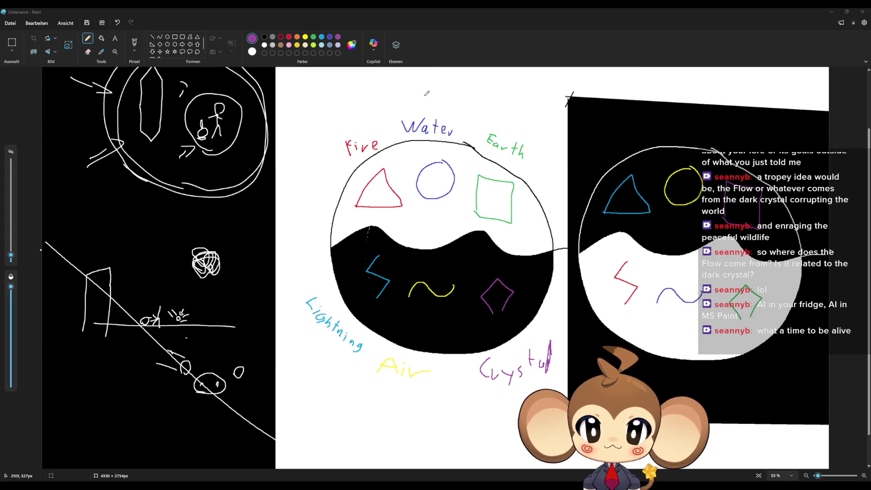
Restore the Paint window down from full screen.
{"action": "double_click", "coordinate": [421, 7]}
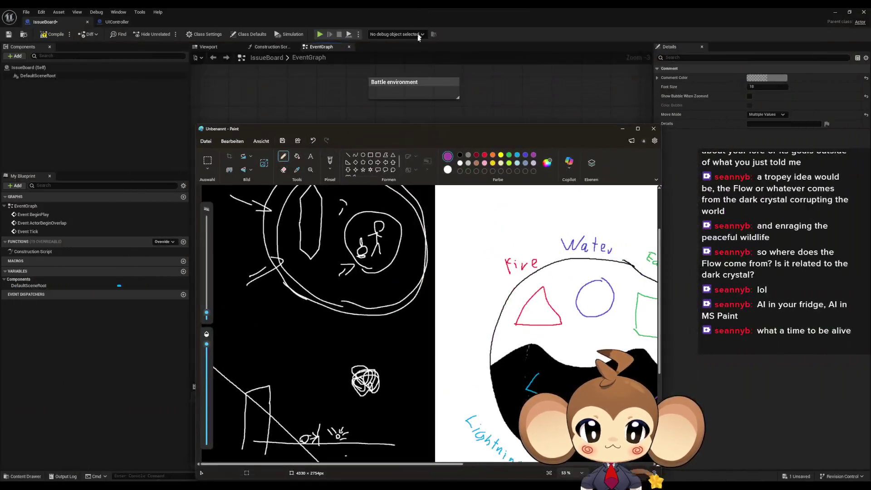
Move Paint aside and marquee-select the Flow environment and Battle environment comments.
{"action": "mouse_move", "coordinate": [434, 128]}
{"action": "left_mouse_down"}
{"action": "mouse_move", "coordinate": [615, 268]}
{"action": "mouse_move", "coordinate": [670, 254]}
{"action": "mouse_move", "coordinate": [722, 326]}
{"action": "mouse_move", "coordinate": [527, 323]}
{"action": "mouse_move", "coordinate": [471, 365]}
{"action": "left_mouse_up"}
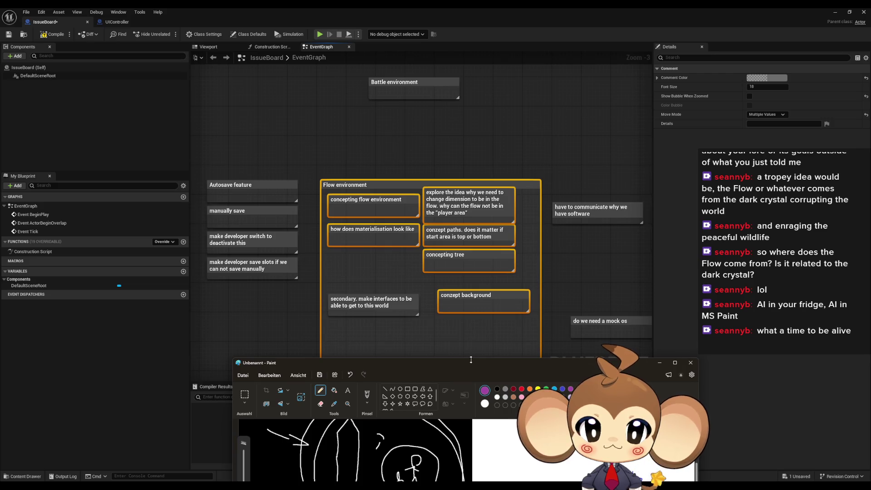
{"action": "left_click", "coordinate": [359, 59]}
{"action": "mouse_move", "coordinate": [332, 138]}
{"action": "left_mouse_down"}
{"action": "mouse_move", "coordinate": [336, 156]}
{"action": "mouse_move", "coordinate": [514, 300]}
{"action": "mouse_move", "coordinate": [522, 317]}
{"action": "left_mouse_up"}
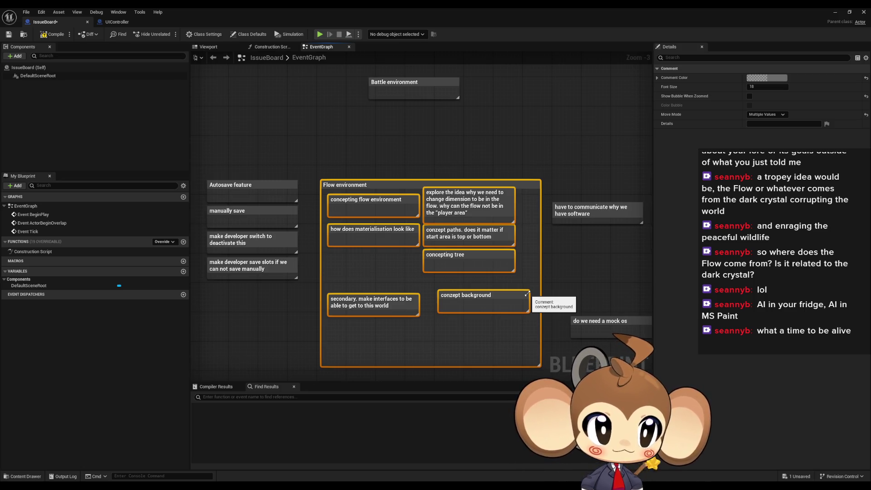
{"action": "mouse_move", "coordinate": [347, 76]}
{"action": "left_mouse_down"}
{"action": "mouse_move", "coordinate": [532, 154]}
{"action": "mouse_move", "coordinate": [529, 136]}
{"action": "left_mouse_up"}
{"action": "left_click", "coordinate": [364, 129]}
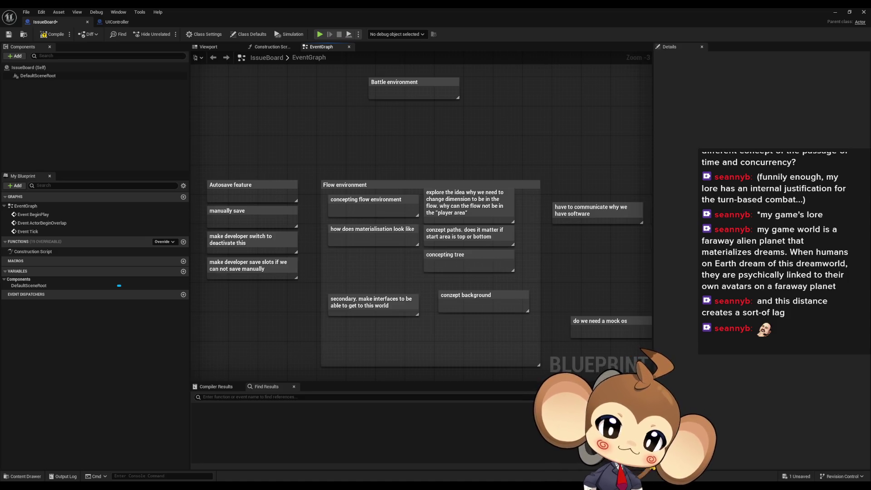
Create a comment titled 'black and wite environment' on the IssueBoard event graph.
{"action": "left_click_drag", "start_coordinate": [315, 170], "coordinate": [510, 67]}
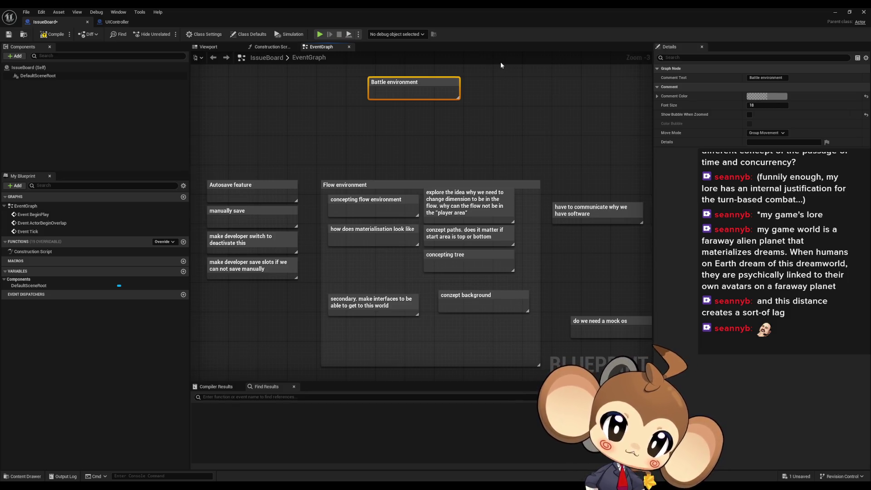
{"action": "left_click_drag", "start_coordinate": [343, 129], "coordinate": [478, 183]}
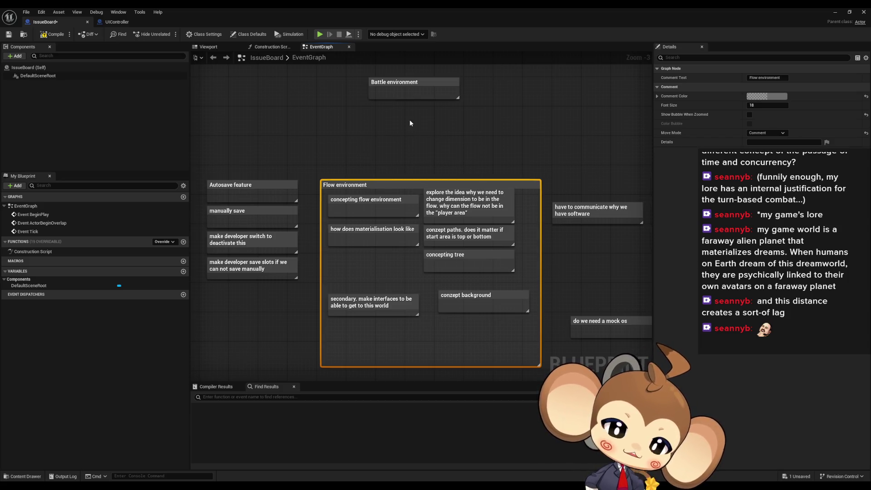
{"action": "left_click", "coordinate": [381, 133]}
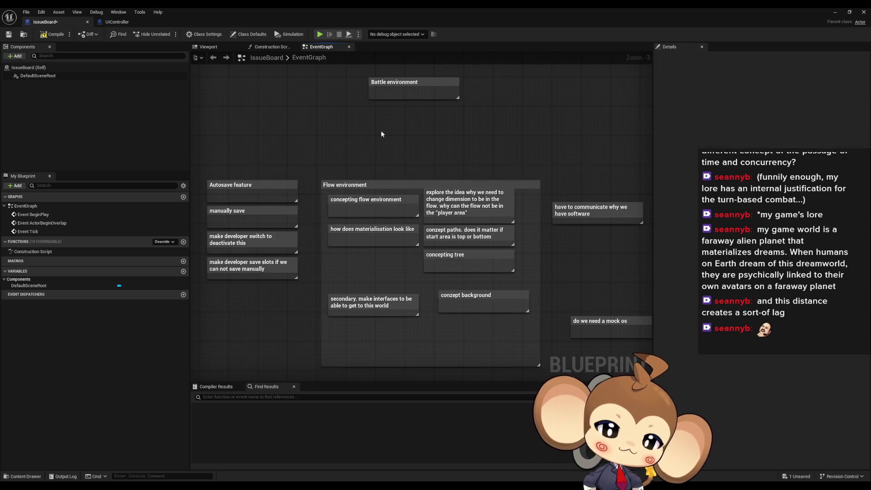
{"action": "type", "text": "cblack and wite env"}
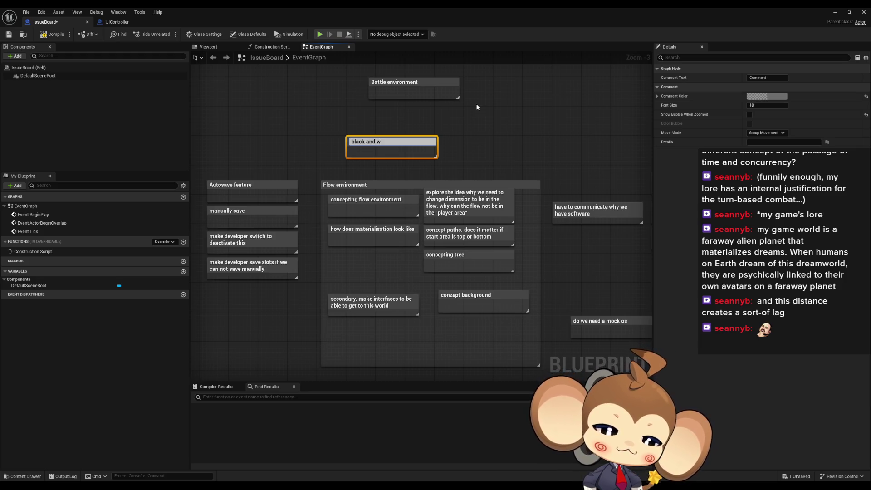
{"action": "type", "text": "ironment"}
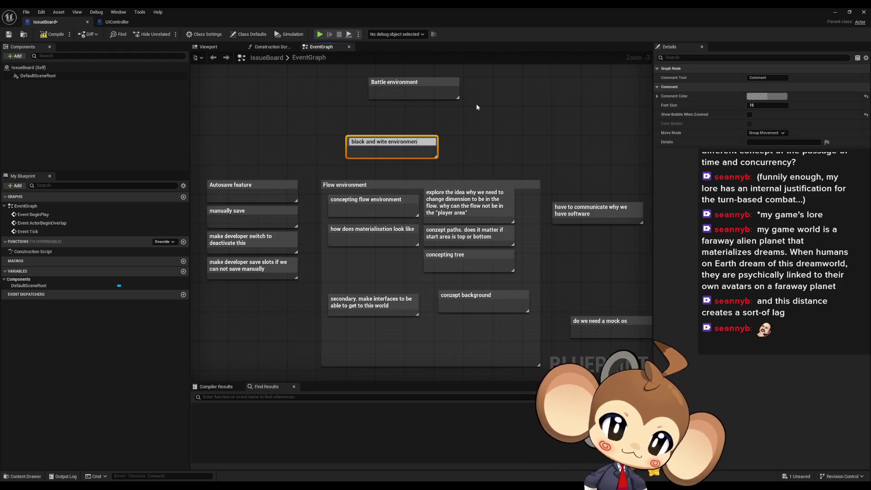
{"action": "key", "text": "Return"}
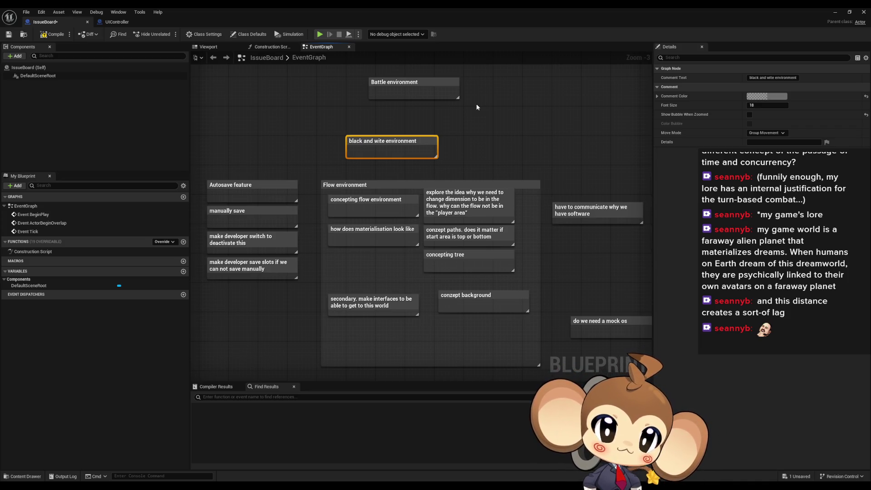
{"action": "mouse_move", "coordinate": [417, 143]}
{"action": "left_mouse_down"}
{"action": "mouse_move", "coordinate": [600, 139]}
{"action": "mouse_move", "coordinate": [324, 305]}
{"action": "left_mouse_up"}
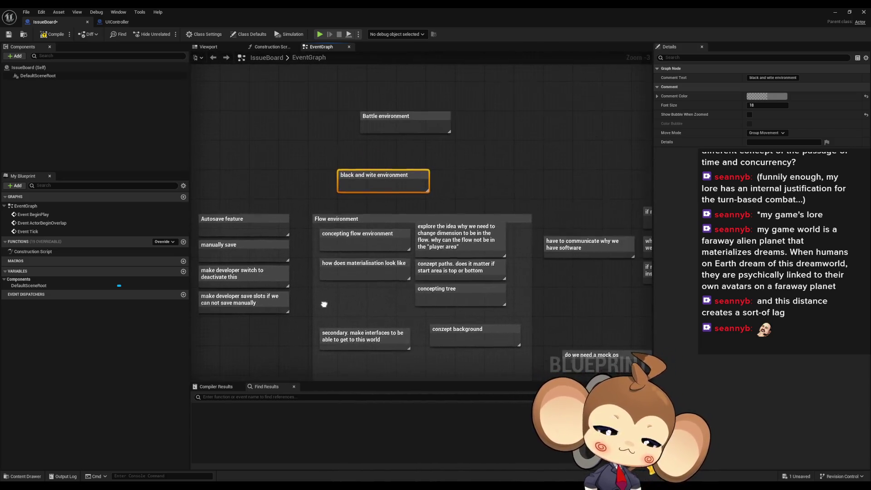
{"action": "left_click", "coordinate": [117, 22]}
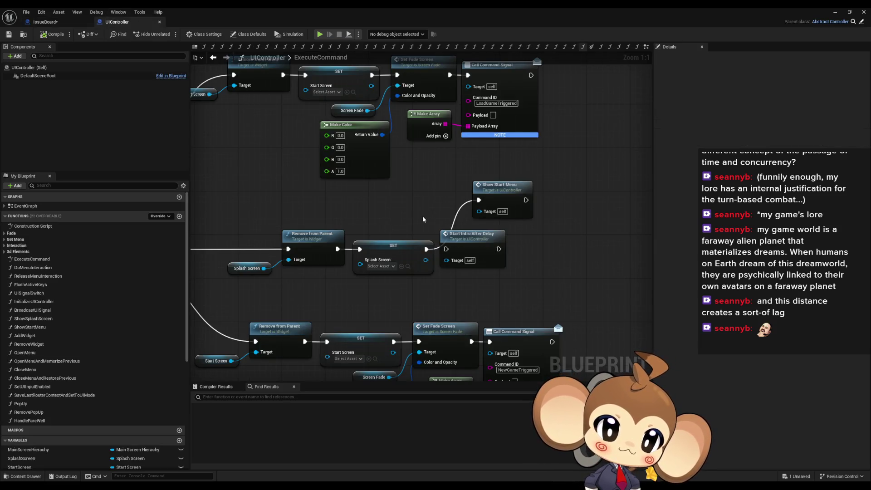
{"action": "left_click", "coordinate": [45, 21]}
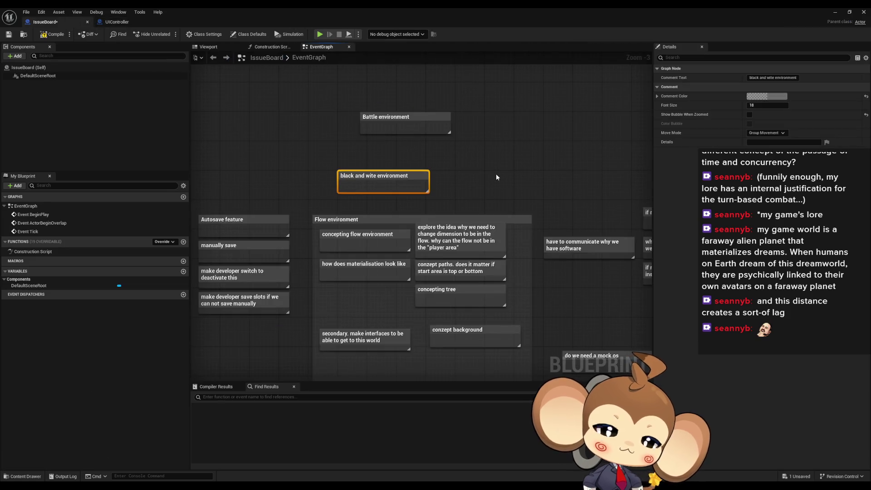
{"action": "left_click", "coordinate": [488, 191]}
{"action": "scroll", "coordinate": [462, 167], "scroll_direction": "down", "scroll_amount": 2}
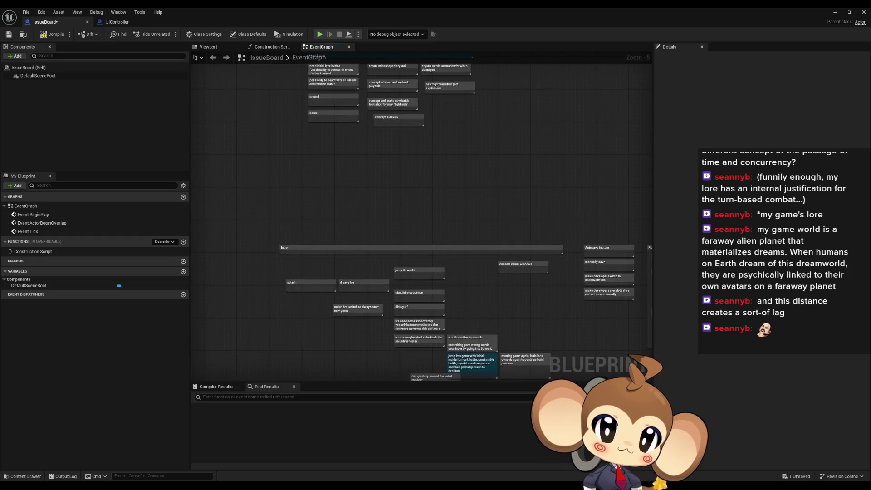
{"action": "scroll", "coordinate": [435, 157], "scroll_direction": "up", "scroll_amount": 5}
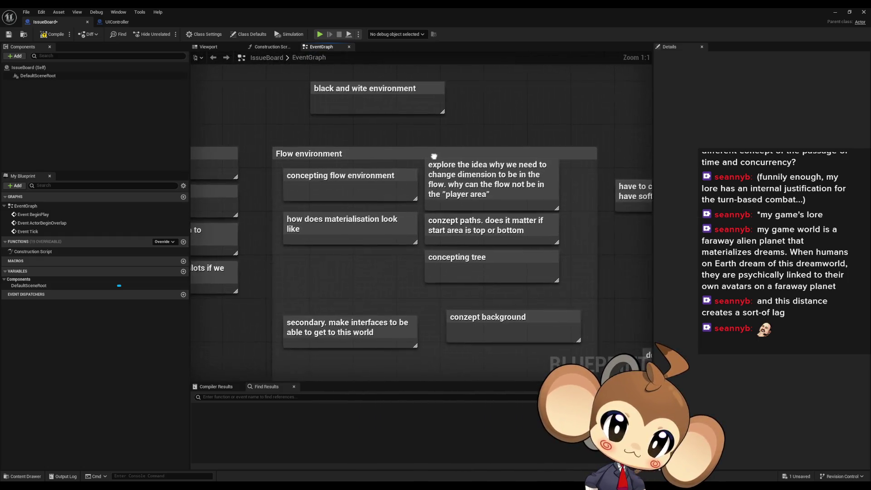
{"action": "scroll", "coordinate": [435, 155], "scroll_direction": "down", "scroll_amount": 1}
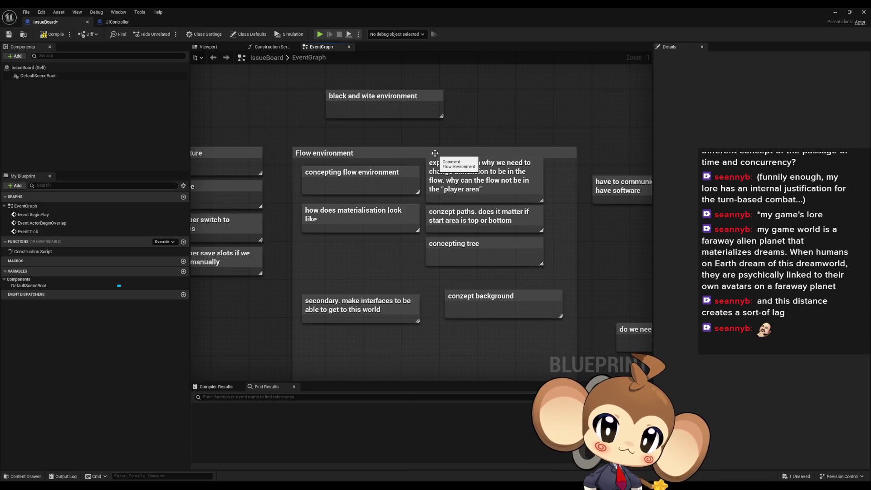
{"action": "left_click", "coordinate": [361, 174]}
{"action": "left_click", "coordinate": [446, 167]}
{"action": "left_click_drag", "start_coordinate": [541, 221], "coordinate": [524, 205]}
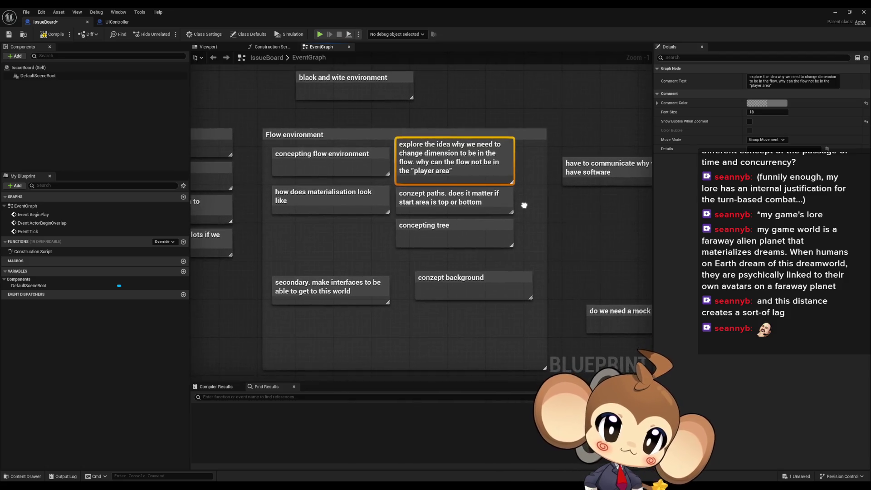
{"action": "left_click", "coordinate": [435, 203]}
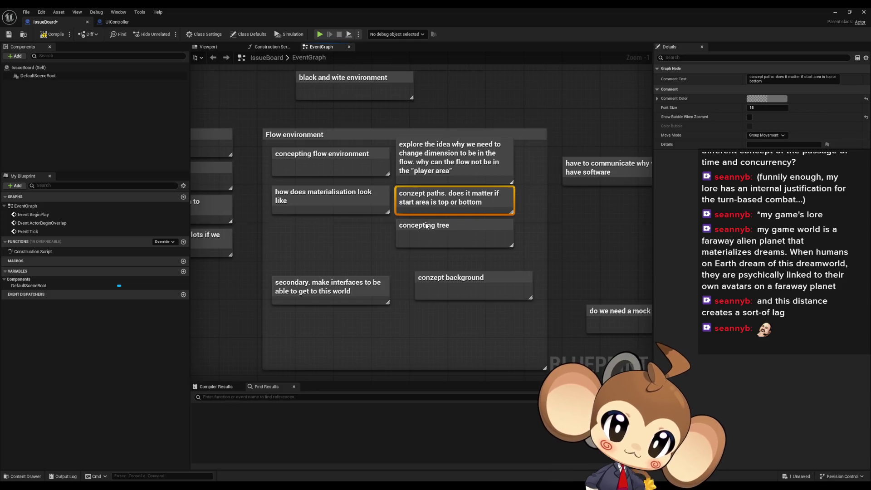
{"action": "left_click", "coordinate": [426, 224]}
{"action": "left_click", "coordinate": [441, 286]}
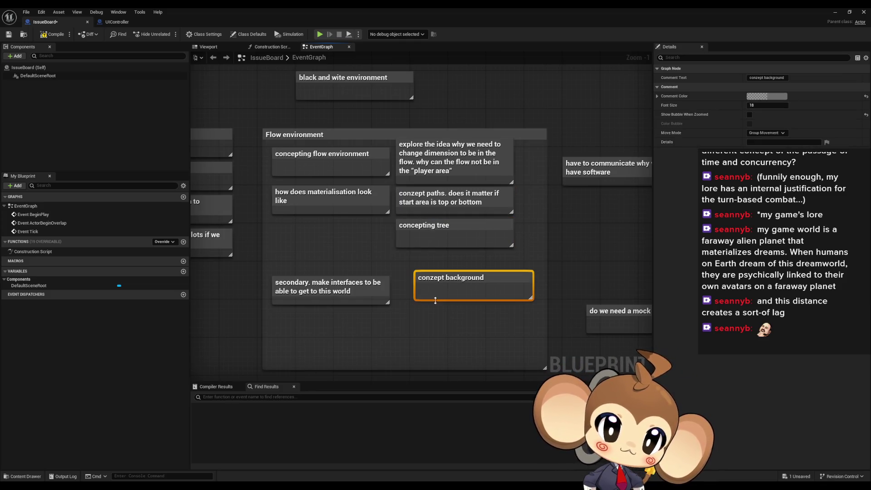
{"action": "left_click", "coordinate": [338, 302]}
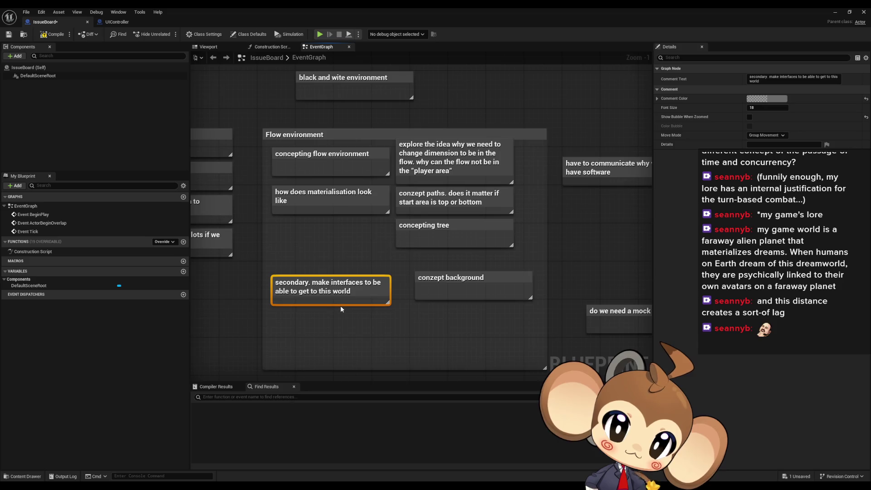
{"action": "left_click", "coordinate": [358, 314]}
{"action": "scroll", "coordinate": [361, 312], "scroll_direction": "down", "scroll_amount": 4}
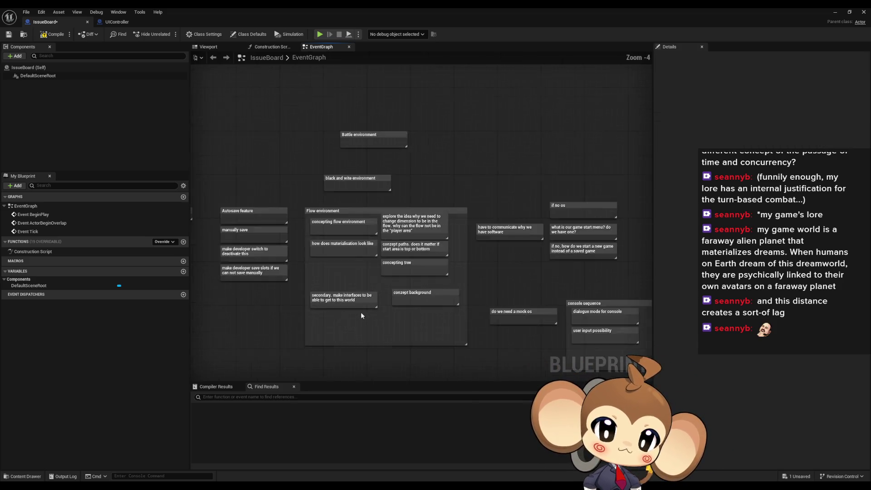
{"action": "scroll", "coordinate": [347, 299], "scroll_direction": "up", "scroll_amount": 3}
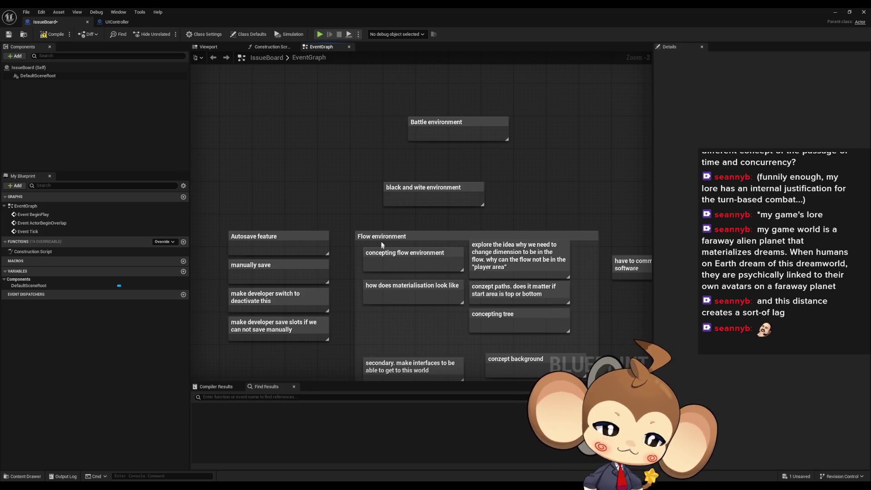
{"action": "scroll", "coordinate": [365, 208], "scroll_direction": "down", "scroll_amount": 1}
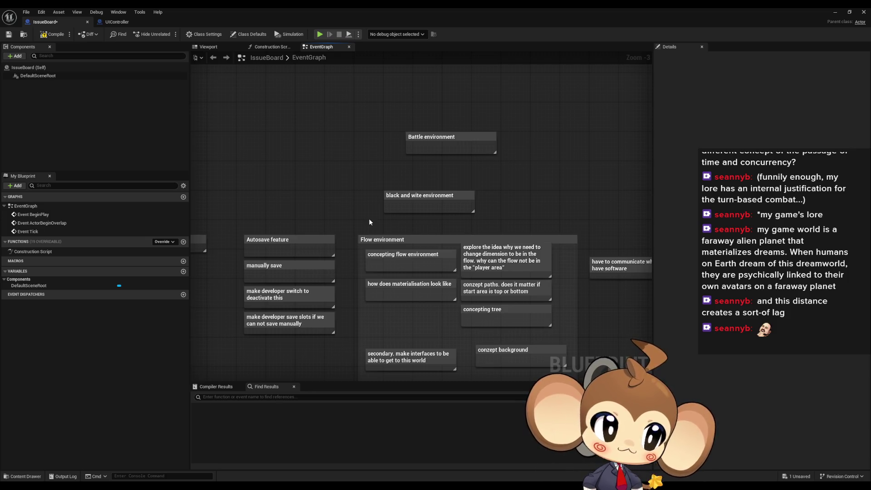
{"action": "left_click_drag", "start_coordinate": [393, 227], "coordinate": [491, 272]}
{"action": "left_click", "coordinate": [394, 219]}
{"action": "left_click", "coordinate": [394, 239]}
{"action": "mouse_move", "coordinate": [581, 188]}
{"action": "left_mouse_down"}
{"action": "mouse_move", "coordinate": [509, 137]}
{"action": "mouse_move", "coordinate": [499, 117]}
{"action": "left_mouse_up"}
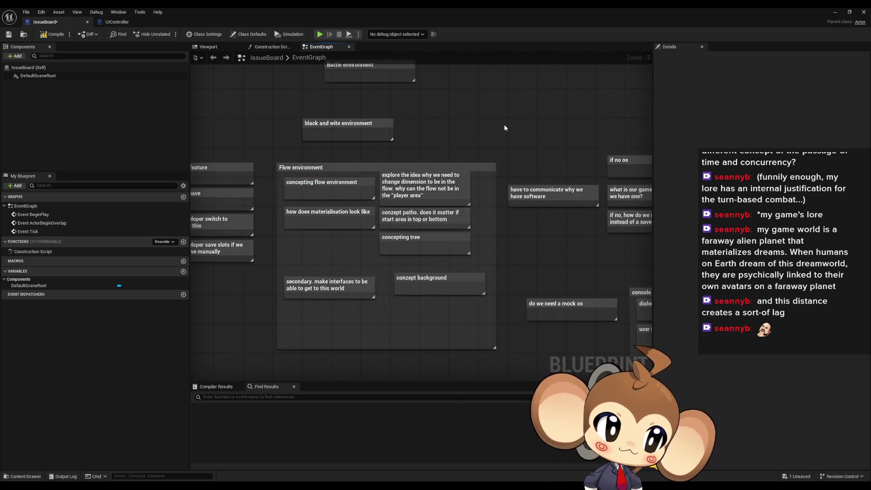
{"action": "left_click_drag", "start_coordinate": [463, 158], "coordinate": [475, 182]}
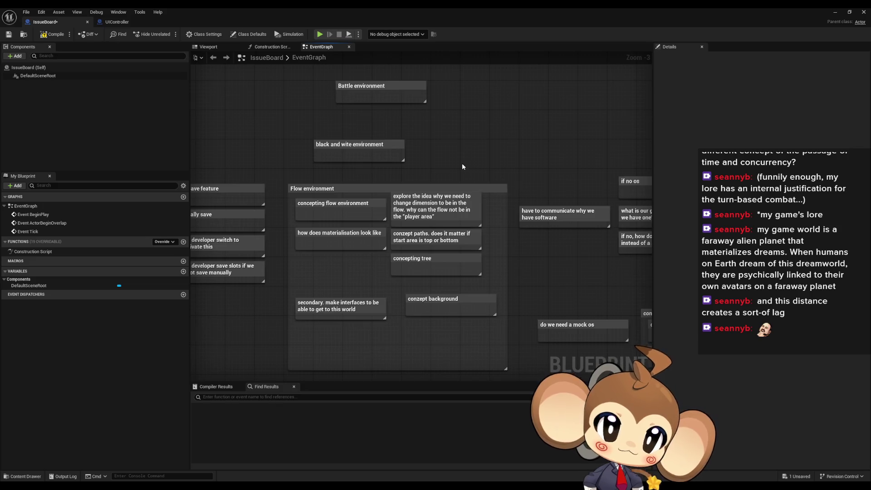
{"action": "left_click_drag", "start_coordinate": [462, 162], "coordinate": [479, 168]}
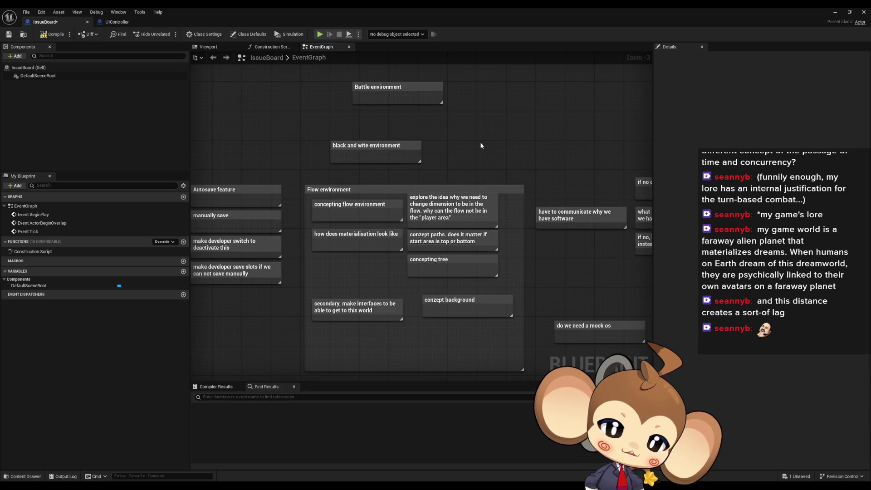
{"action": "mouse_move", "coordinate": [482, 145]}
{"action": "left_mouse_down"}
{"action": "mouse_move", "coordinate": [499, 146]}
{"action": "mouse_move", "coordinate": [487, 157]}
{"action": "mouse_move", "coordinate": [483, 151]}
{"action": "left_mouse_up"}
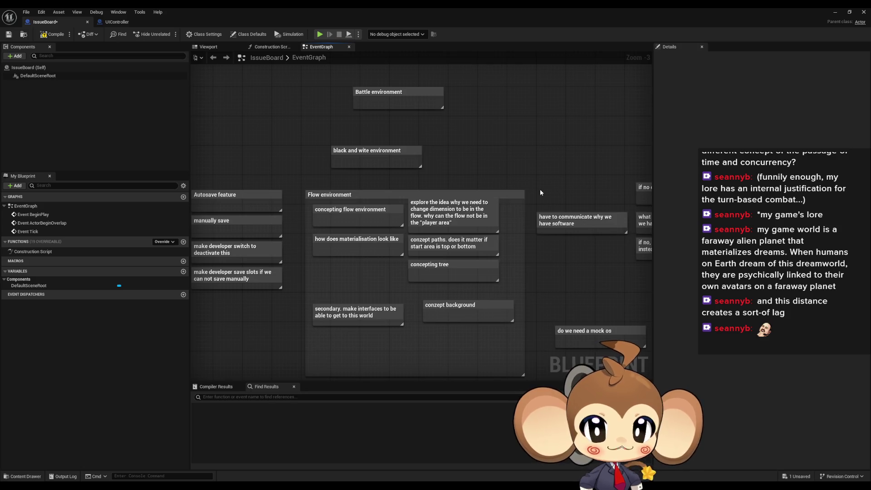
{"action": "mouse_move", "coordinate": [542, 192]}
{"action": "left_mouse_down"}
{"action": "mouse_move", "coordinate": [400, 245]}
{"action": "mouse_move", "coordinate": [358, 187]}
{"action": "left_mouse_up"}
Marquee-select the Flow environment comment box together with all its nested notes.
{"action": "mouse_move", "coordinate": [301, 180]}
{"action": "left_mouse_down"}
{"action": "mouse_move", "coordinate": [628, 350]}
{"action": "mouse_move", "coordinate": [529, 364]}
{"action": "left_mouse_up"}
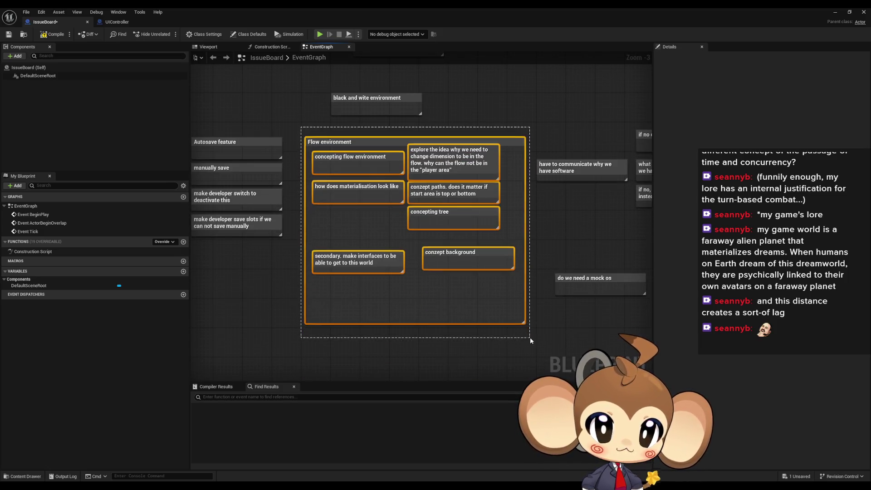
{"action": "left_click_drag", "start_coordinate": [535, 240], "coordinate": [537, 303]}
{"action": "left_click", "coordinate": [538, 304]}
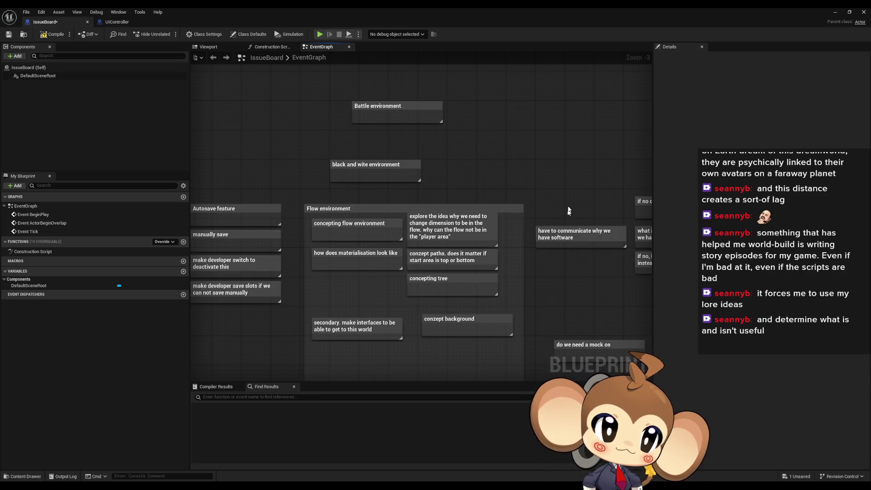
{"action": "left_click_drag", "start_coordinate": [549, 166], "coordinate": [557, 177]}
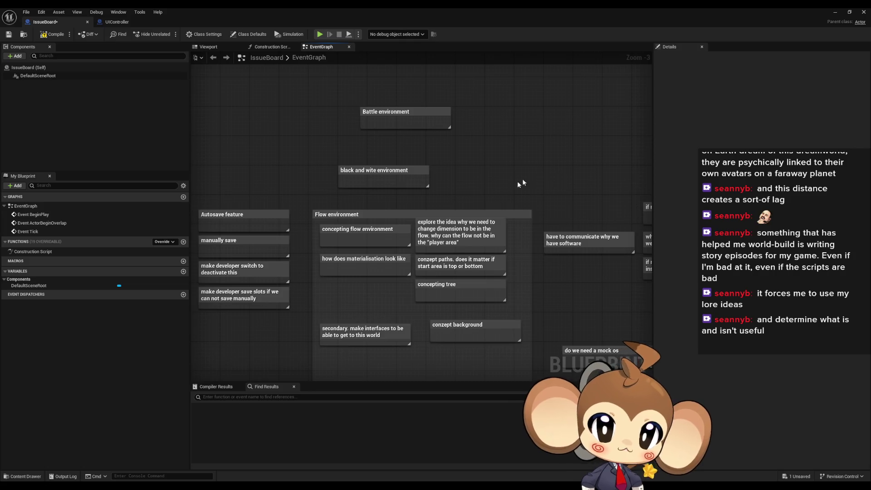
{"action": "mouse_move", "coordinate": [302, 185]}
{"action": "left_mouse_down"}
{"action": "mouse_move", "coordinate": [499, 334]}
{"action": "mouse_move", "coordinate": [544, 379]}
{"action": "mouse_move", "coordinate": [546, 195]}
{"action": "left_mouse_up"}
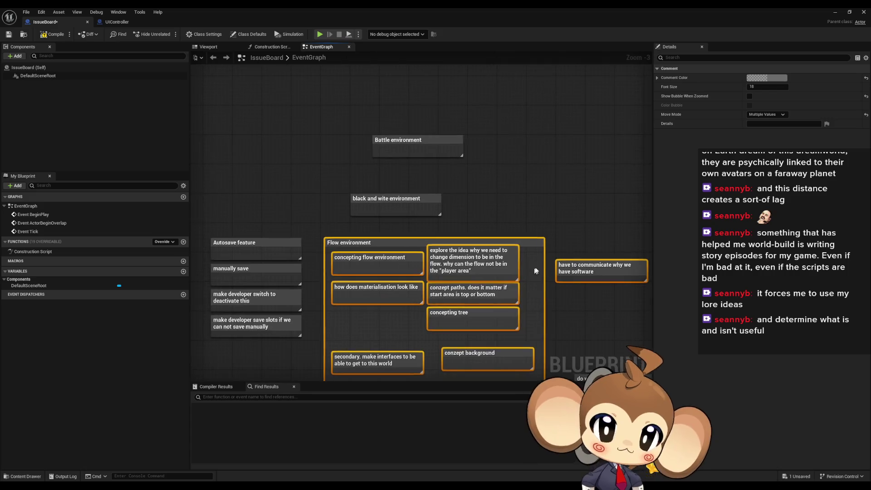
{"action": "left_click", "coordinate": [553, 222]}
{"action": "left_click_drag", "start_coordinate": [550, 226], "coordinate": [541, 221]}
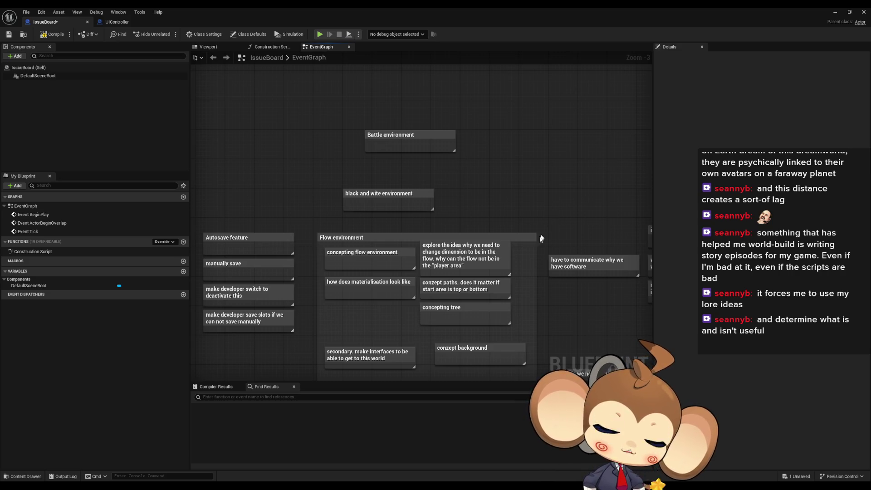
{"action": "left_click_drag", "start_coordinate": [549, 217], "coordinate": [536, 208]}
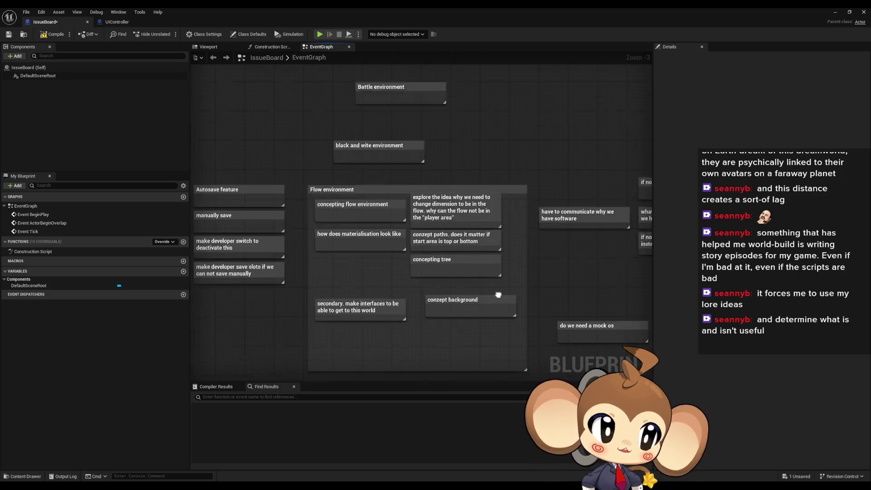
{"action": "left_click_drag", "start_coordinate": [501, 302], "coordinate": [490, 258]}
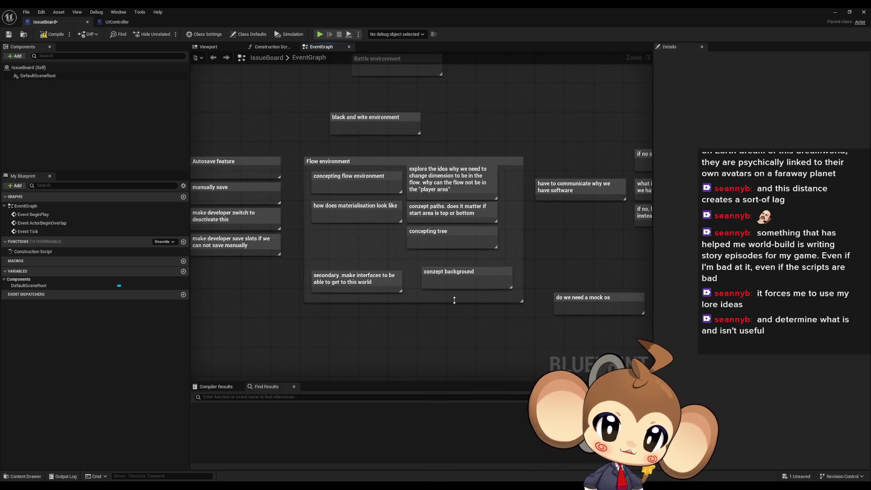
{"action": "mouse_move", "coordinate": [480, 302]}
{"action": "left_mouse_down"}
{"action": "mouse_move", "coordinate": [463, 383]}
{"action": "mouse_move", "coordinate": [467, 349]}
{"action": "left_mouse_up"}
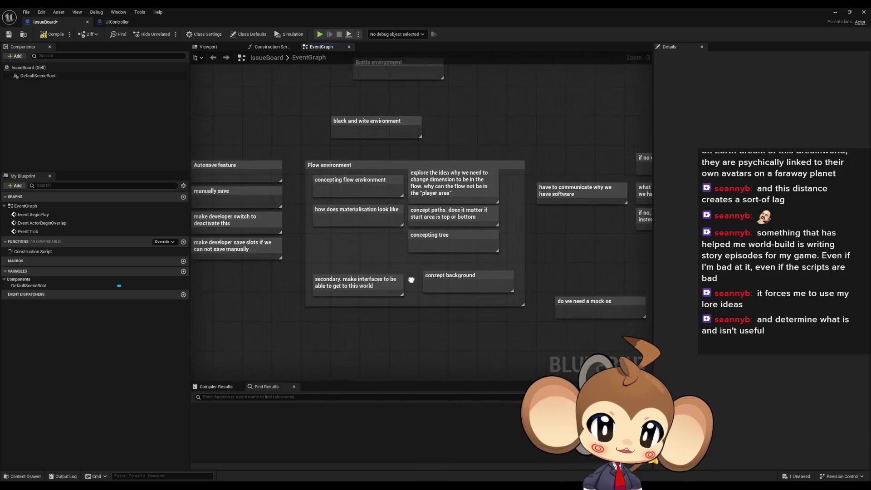
{"action": "left_click", "coordinate": [312, 159]}
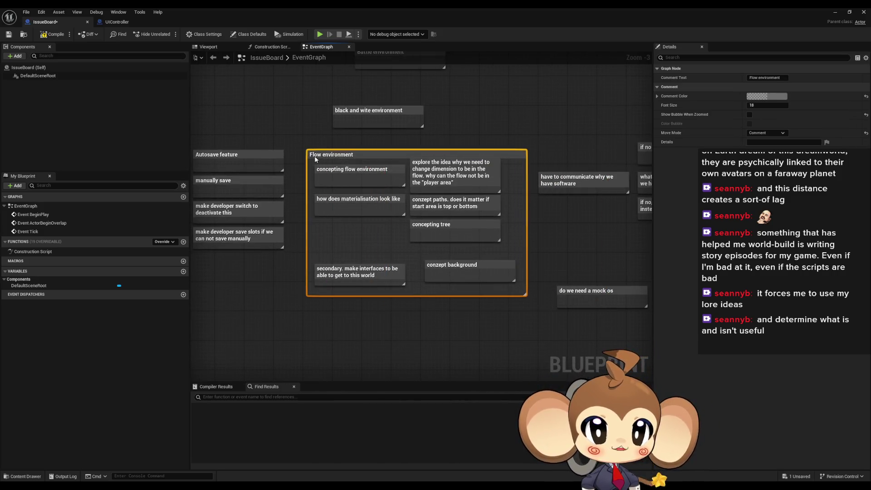
{"action": "left_click", "coordinate": [488, 126]}
{"action": "scroll", "coordinate": [502, 282], "scroll_direction": "down", "scroll_amount": 2}
{"action": "scroll", "coordinate": [525, 277], "scroll_direction": "up", "scroll_amount": 2}
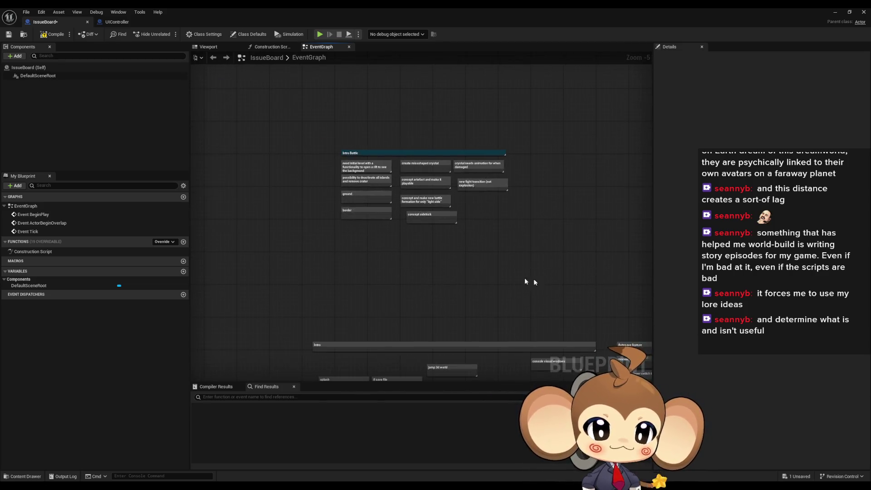
{"action": "mouse_move", "coordinate": [482, 346]}
{"action": "left_mouse_down"}
{"action": "mouse_move", "coordinate": [341, 272]}
{"action": "mouse_move", "coordinate": [389, 224]}
{"action": "left_mouse_up"}
{"action": "scroll", "coordinate": [372, 209], "scroll_direction": "down", "scroll_amount": 2}
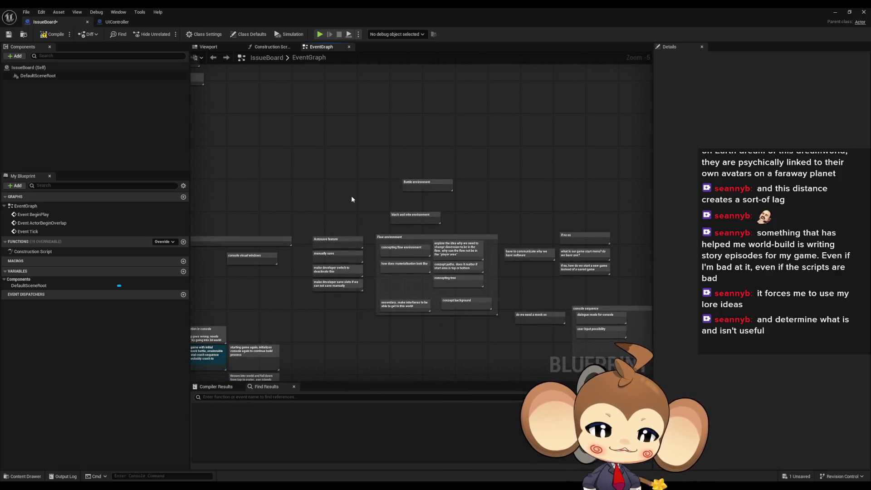
{"action": "scroll", "coordinate": [372, 185], "scroll_direction": "up", "scroll_amount": 3}
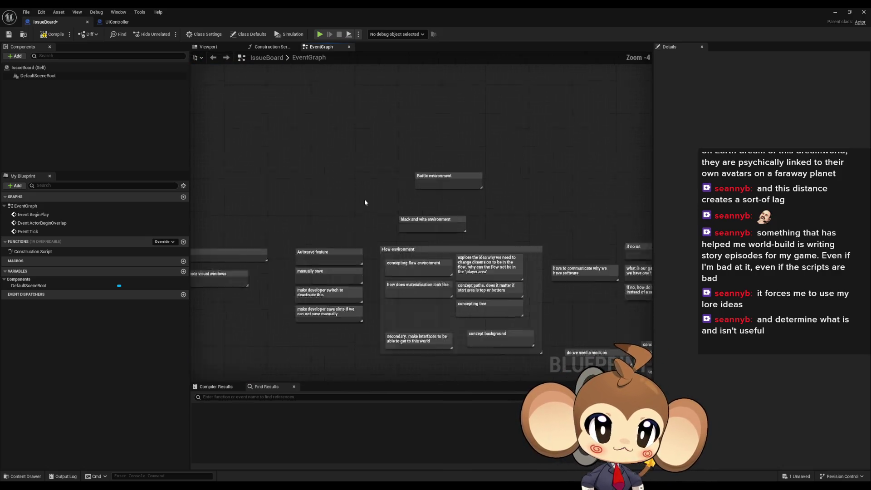
{"action": "mouse_move", "coordinate": [364, 198]}
{"action": "left_mouse_down"}
{"action": "mouse_move", "coordinate": [355, 140]}
{"action": "mouse_move", "coordinate": [312, 143]}
{"action": "mouse_move", "coordinate": [447, 191]}
{"action": "left_mouse_up"}
{"action": "left_click", "coordinate": [489, 199]}
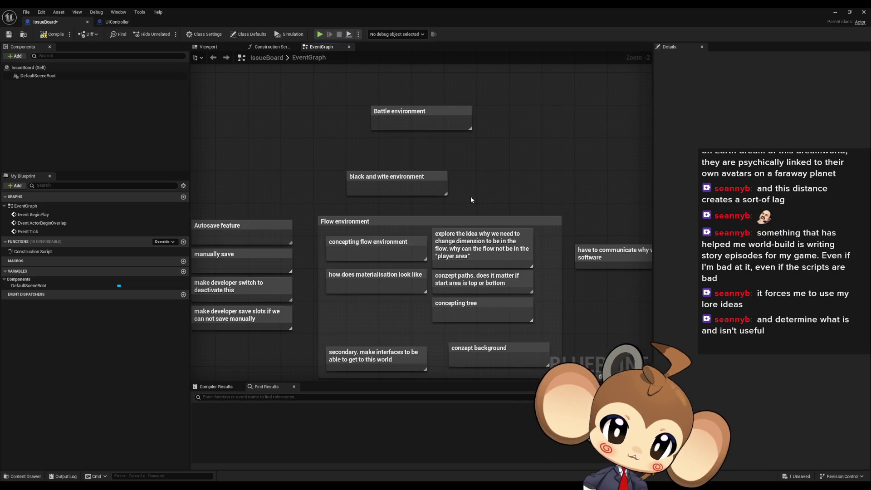
Pan to the Intro Battle comment and marquee-select it with all its notes.
{"action": "mouse_move", "coordinate": [463, 184]}
{"action": "left_mouse_down"}
{"action": "mouse_move", "coordinate": [398, 116]}
{"action": "mouse_move", "coordinate": [653, 242]}
{"action": "mouse_move", "coordinate": [572, 300]}
{"action": "mouse_move", "coordinate": [355, 294]}
{"action": "left_mouse_up"}
{"action": "mouse_move", "coordinate": [237, 95]}
{"action": "left_mouse_down"}
{"action": "mouse_move", "coordinate": [527, 278]}
{"action": "mouse_move", "coordinate": [626, 307]}
{"action": "mouse_move", "coordinate": [560, 298]}
{"action": "left_mouse_up"}
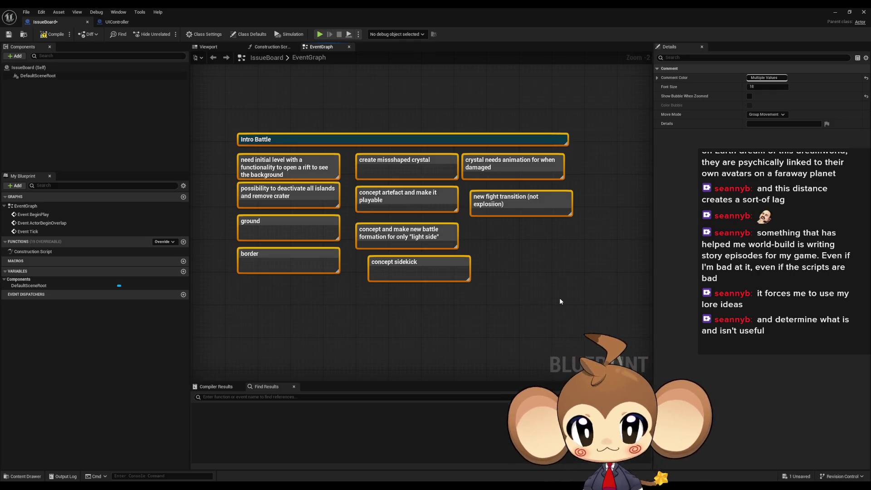
{"action": "left_click", "coordinate": [432, 319]}
{"action": "scroll", "coordinate": [398, 320], "scroll_direction": "down", "scroll_amount": 1}
{"action": "mouse_move", "coordinate": [380, 320]}
{"action": "left_mouse_down"}
{"action": "mouse_move", "coordinate": [405, 309]}
{"action": "mouse_move", "coordinate": [396, 300]}
{"action": "left_mouse_up"}
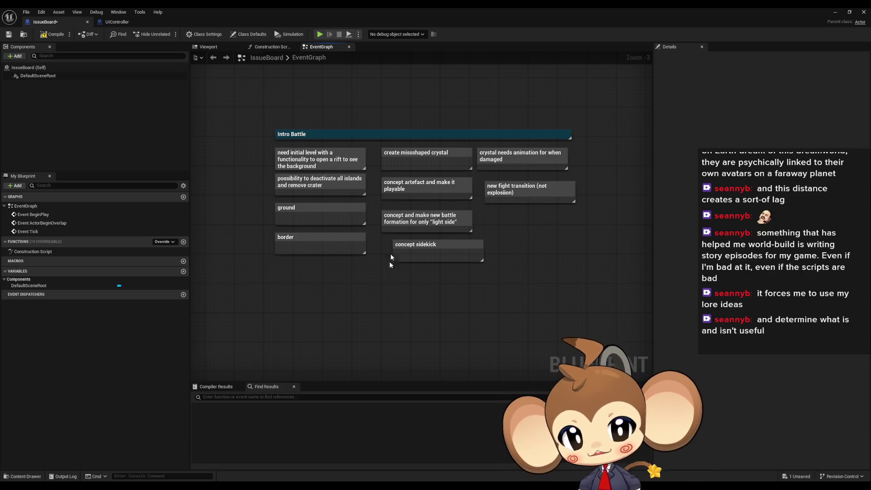
{"action": "left_click", "coordinate": [394, 188]}
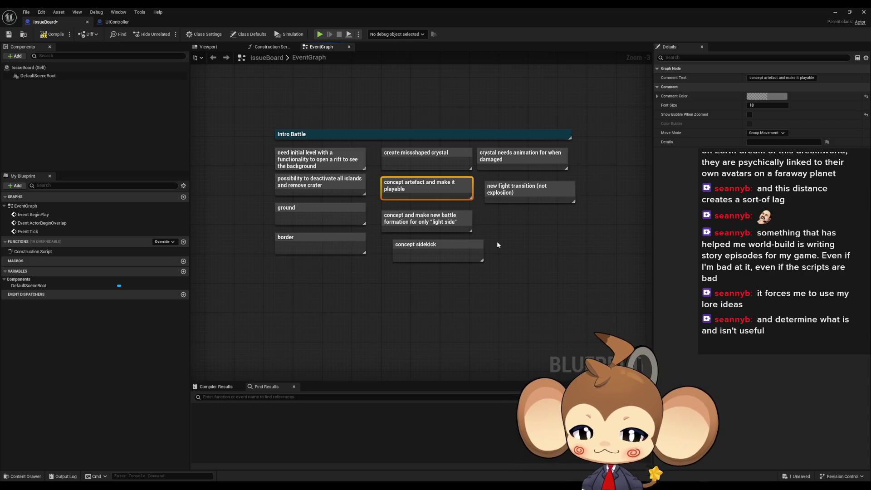
{"action": "scroll", "coordinate": [301, 284], "scroll_direction": "down", "scroll_amount": 5}
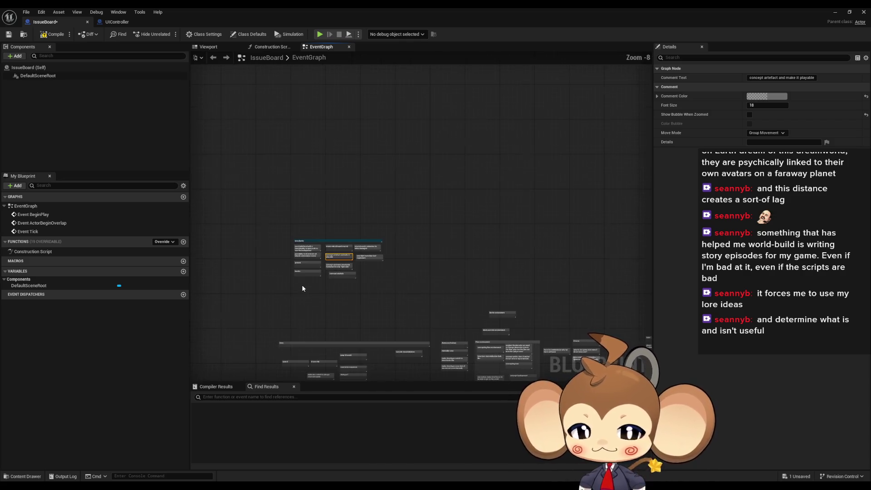
Drag the Autosave feature note beside the Intro Battle group.
{"action": "scroll", "coordinate": [317, 269], "scroll_direction": "up", "scroll_amount": 4}
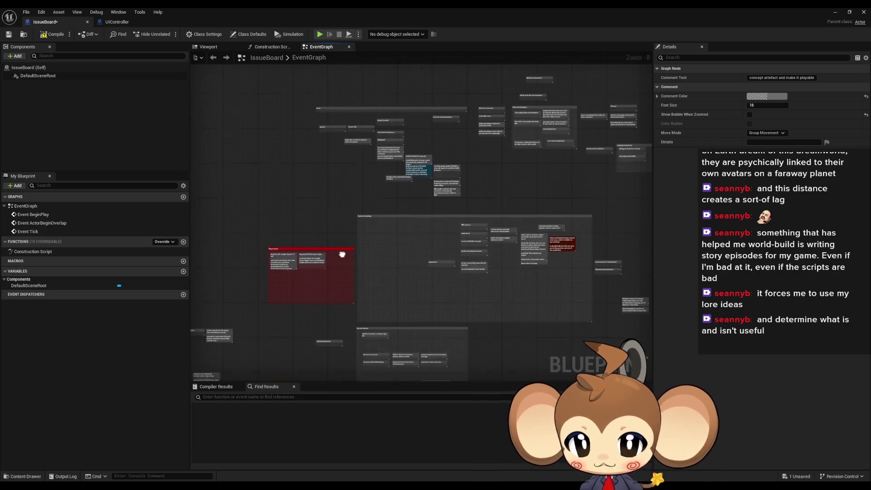
{"action": "scroll", "coordinate": [349, 198], "scroll_direction": "down", "scroll_amount": 1}
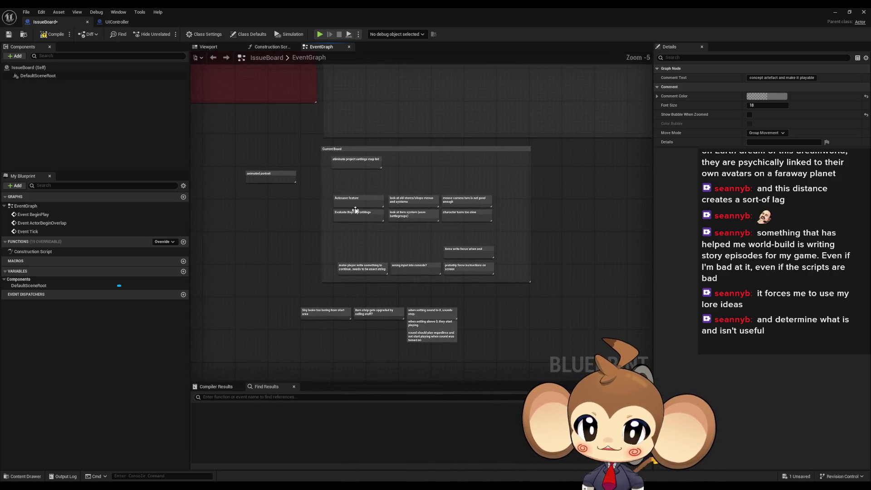
{"action": "left_click", "coordinate": [350, 199]}
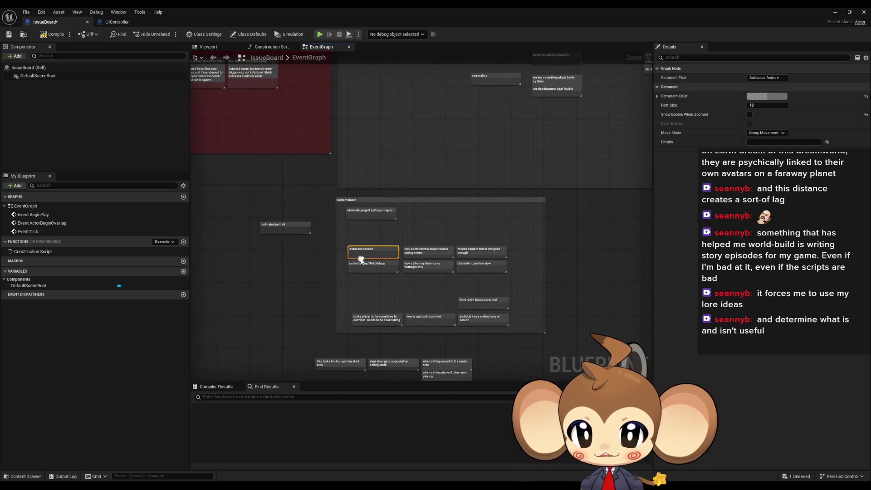
{"action": "mouse_move", "coordinate": [363, 248]}
{"action": "left_mouse_down"}
{"action": "mouse_move", "coordinate": [350, 67]}
{"action": "mouse_move", "coordinate": [293, 277]}
{"action": "mouse_move", "coordinate": [244, 276]}
{"action": "left_mouse_up"}
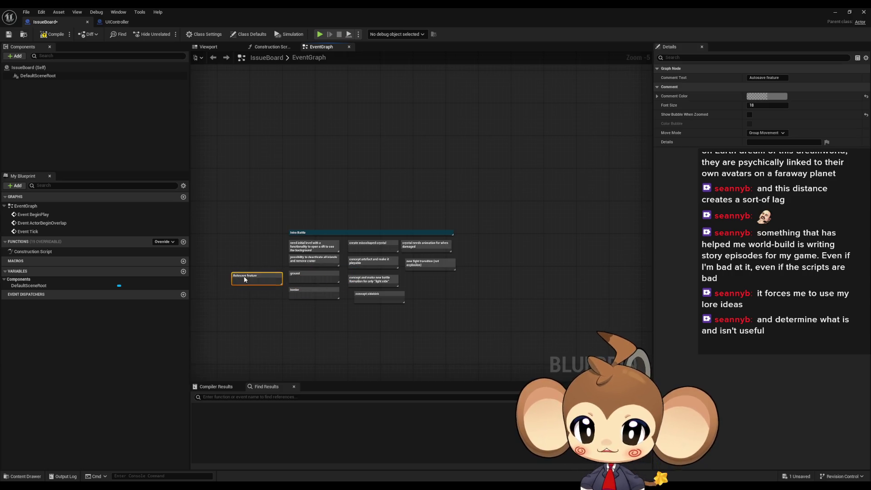
{"action": "left_click", "coordinate": [255, 300]}
Save the IssueBoard blueprint and close its editor window.
{"action": "scroll", "coordinate": [272, 290], "scroll_direction": "up", "scroll_amount": 5}
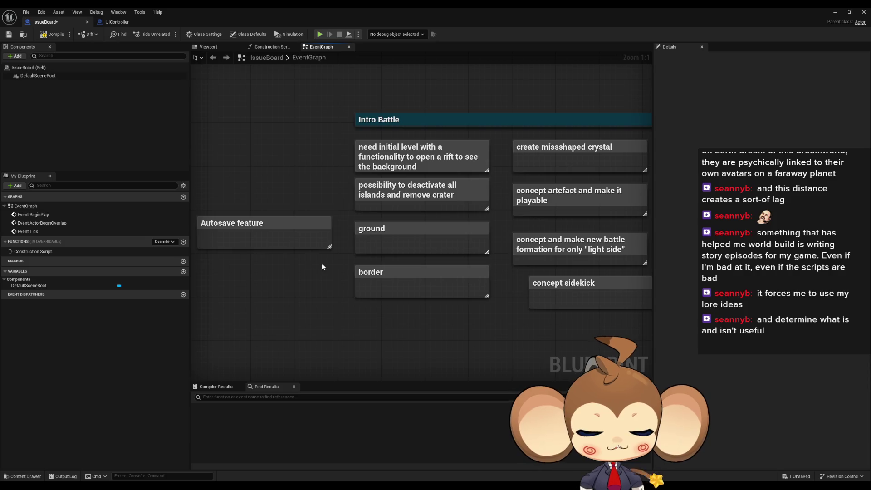
{"action": "mouse_move", "coordinate": [334, 265]}
{"action": "left_mouse_down"}
{"action": "mouse_move", "coordinate": [295, 218]}
{"action": "mouse_move", "coordinate": [282, 218]}
{"action": "mouse_move", "coordinate": [310, 197]}
{"action": "mouse_move", "coordinate": [326, 216]}
{"action": "left_mouse_up"}
{"action": "scroll", "coordinate": [322, 241], "scroll_direction": "down", "scroll_amount": 1}
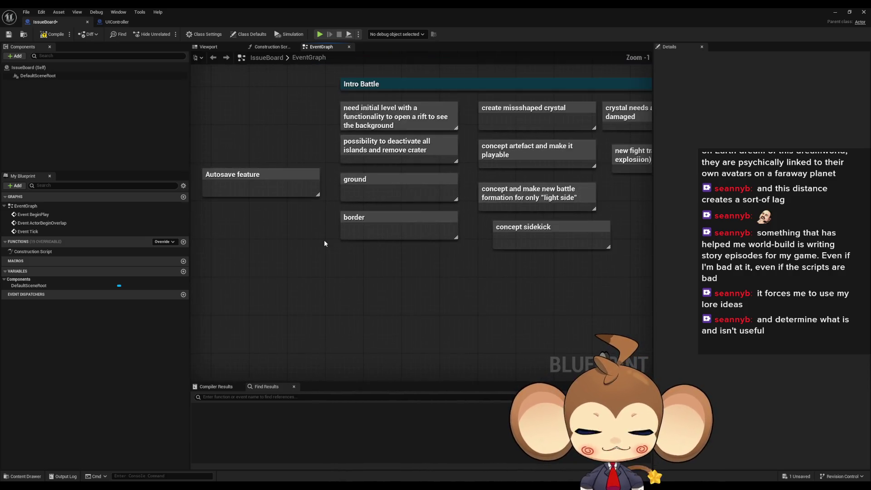
{"action": "scroll", "coordinate": [321, 249], "scroll_direction": "down", "scroll_amount": 2}
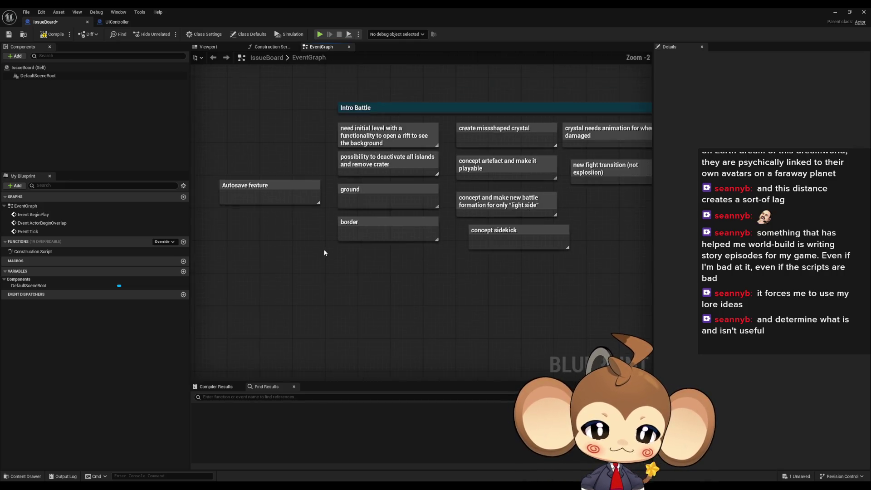
{"action": "left_click", "coordinate": [53, 34]}
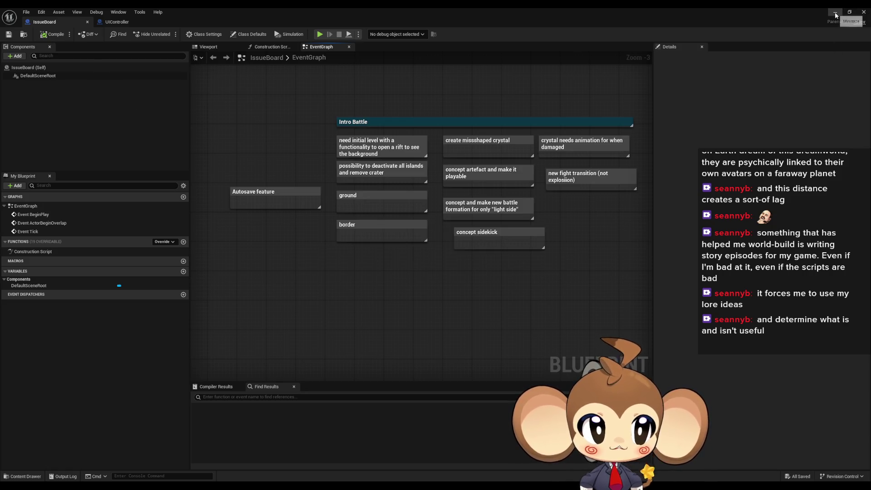
{"action": "left_click", "coordinate": [863, 12]}
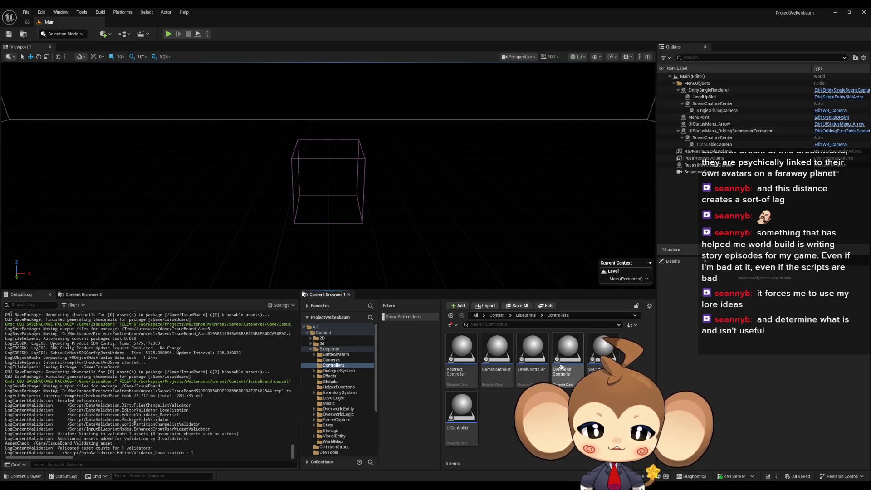
Open LevelController and find all references to LoadLevelsAndNotify by name.
{"action": "double_click", "coordinate": [527, 363]}
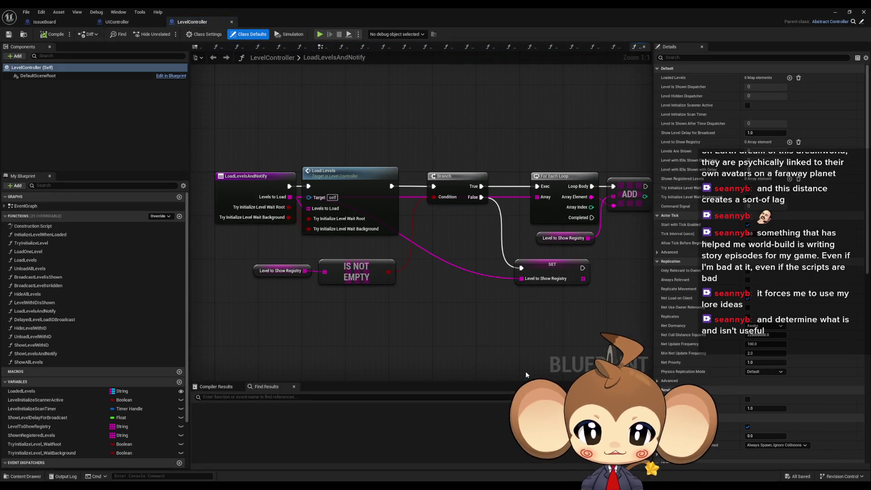
{"action": "scroll", "coordinate": [524, 363], "scroll_direction": "down", "scroll_amount": 5}
{"action": "scroll", "coordinate": [526, 358], "scroll_direction": "up", "scroll_amount": 4}
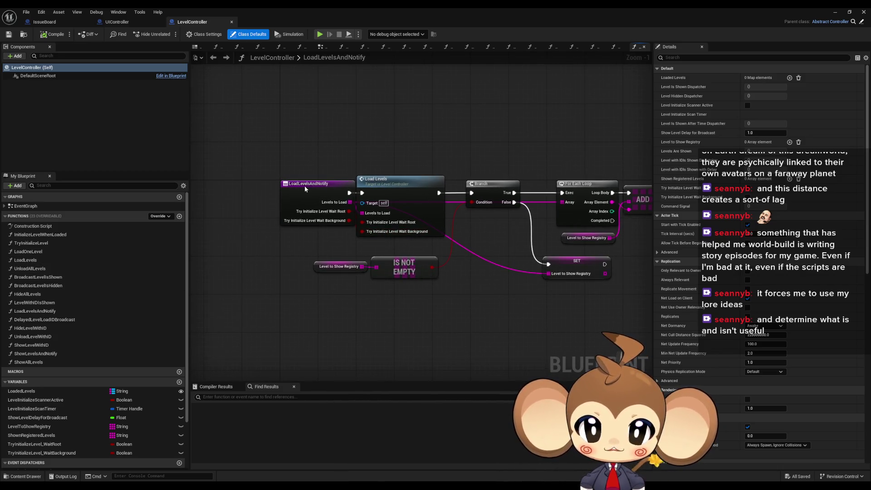
{"action": "right_click", "coordinate": [304, 186]}
{"action": "mouse_move", "coordinate": [331, 259]}
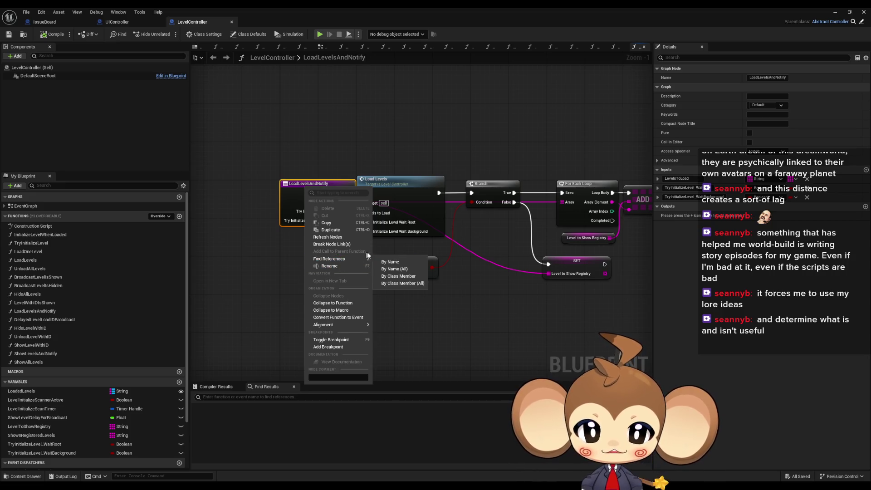
{"action": "left_click", "coordinate": [406, 271]}
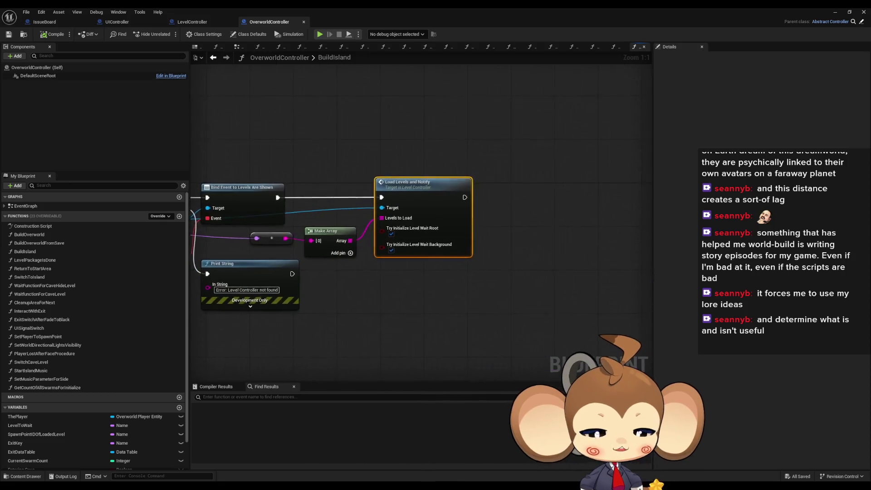
Review the WaitFunctionForCaveHideLevel chain, then select Start Intro After Delay in UIController's ExecuteCommand.
{"action": "mouse_move", "coordinate": [302, 202]}
{"action": "left_mouse_down"}
{"action": "mouse_move", "coordinate": [526, 192]}
{"action": "mouse_move", "coordinate": [538, 248]}
{"action": "left_mouse_up"}
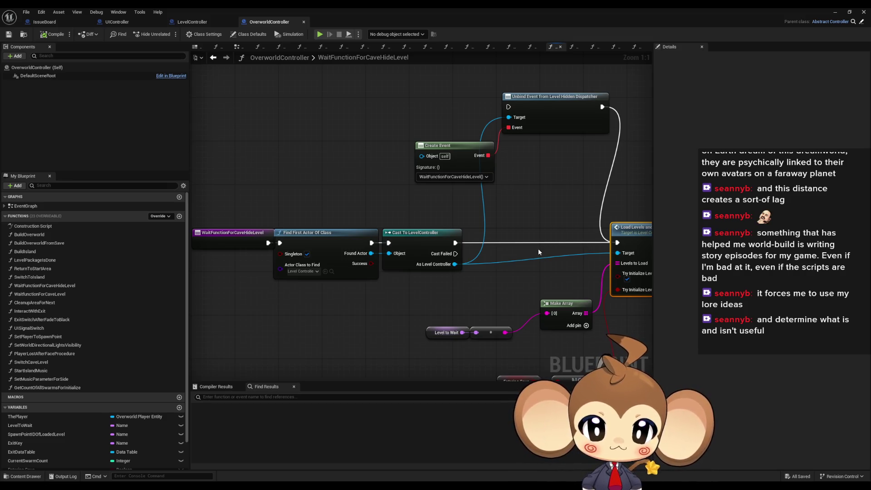
{"action": "left_click_drag", "start_coordinate": [539, 250], "coordinate": [497, 215]}
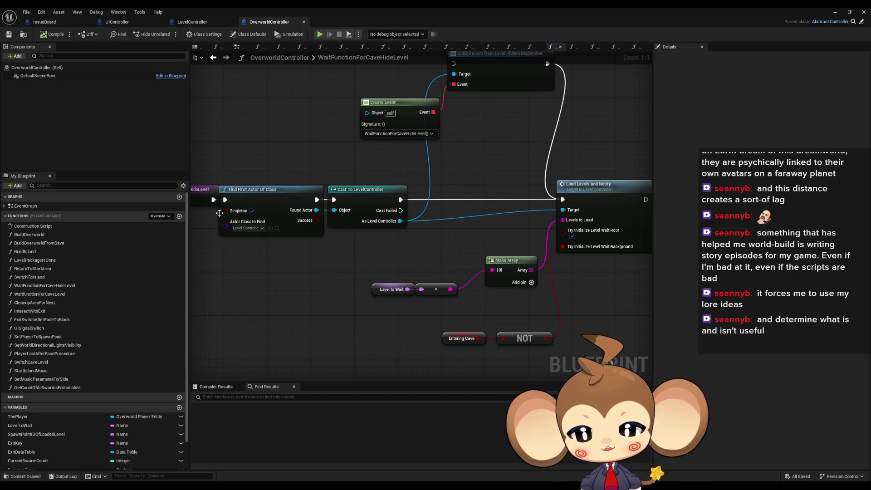
{"action": "scroll", "coordinate": [251, 168], "scroll_direction": "down", "scroll_amount": 2}
{"action": "left_click_drag", "start_coordinate": [251, 168], "coordinate": [362, 222]}
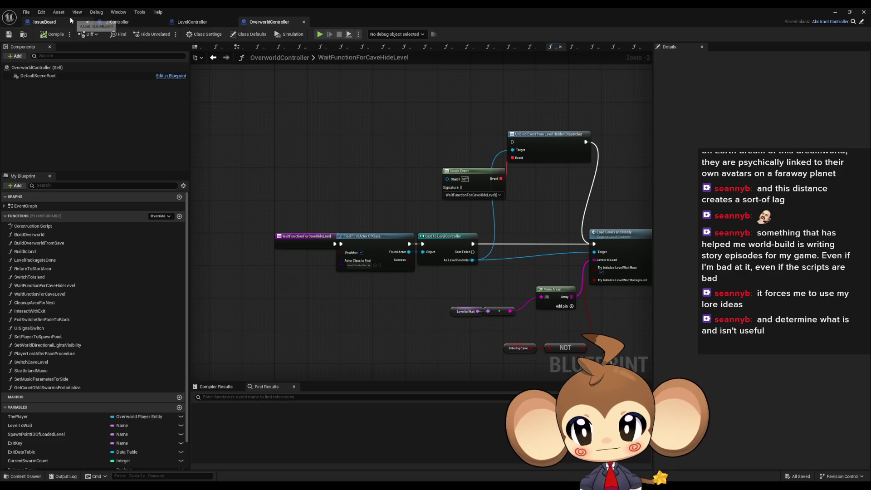
{"action": "left_click", "coordinate": [117, 22]}
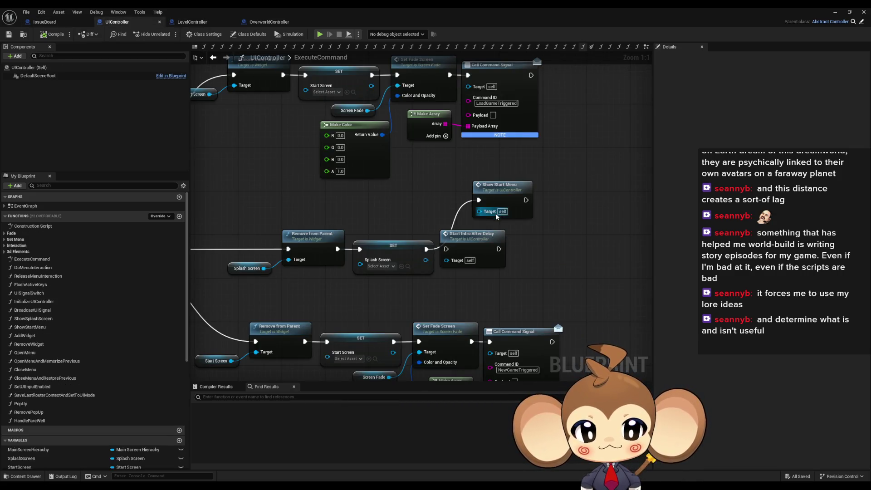
{"action": "left_click", "coordinate": [484, 242]}
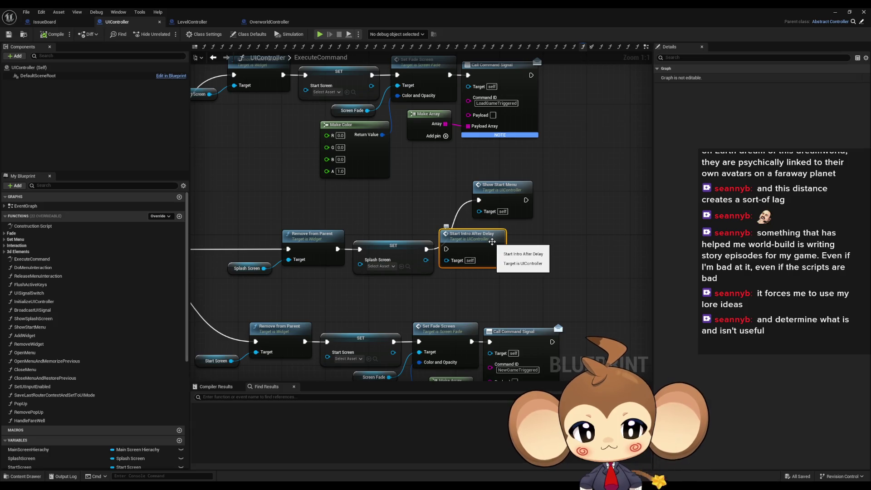
Open the ShowStartMenu graph and view the StartScreen widget blueprint's event graph.
{"action": "double_click", "coordinate": [497, 196]}
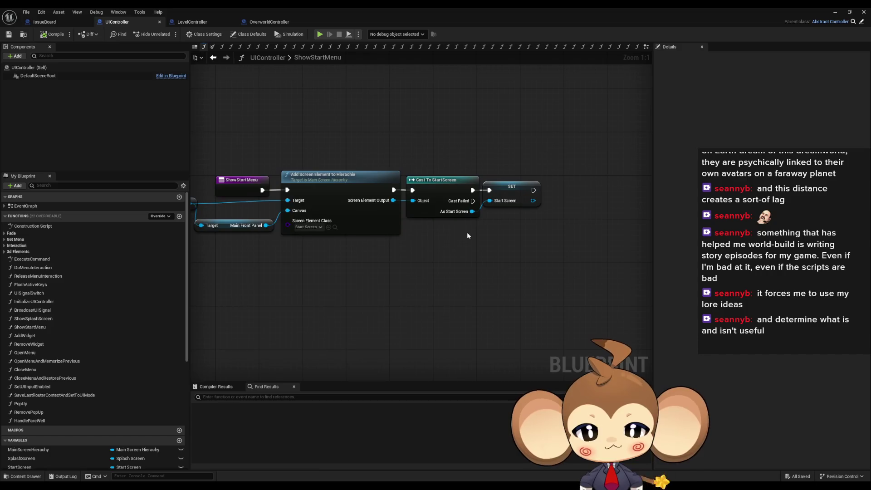
{"action": "left_click", "coordinate": [335, 228]}
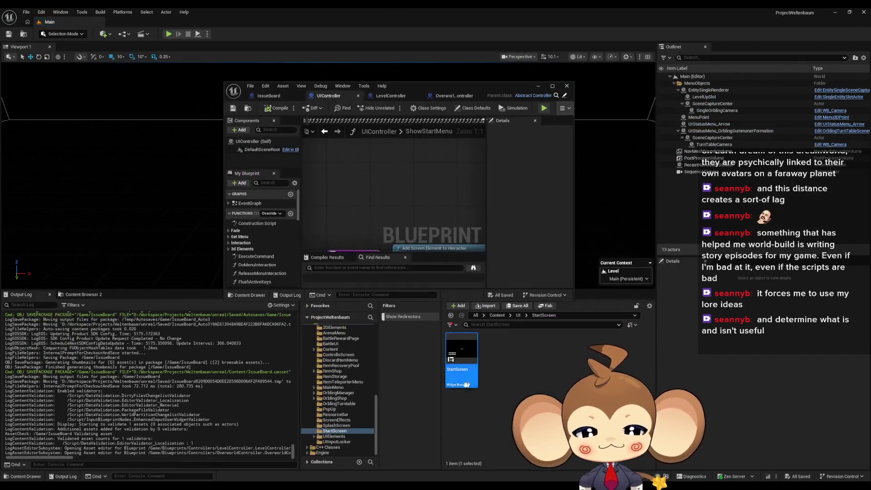
{"action": "double_click", "coordinate": [463, 357]}
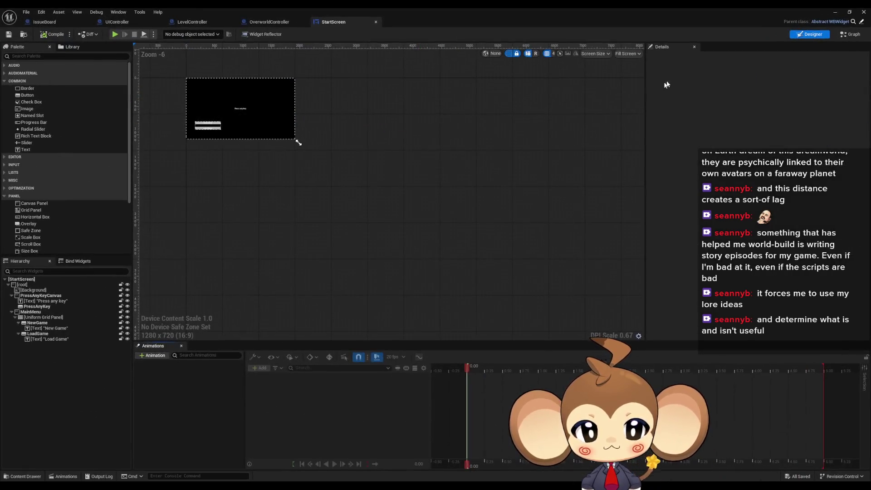
{"action": "left_click", "coordinate": [851, 34]}
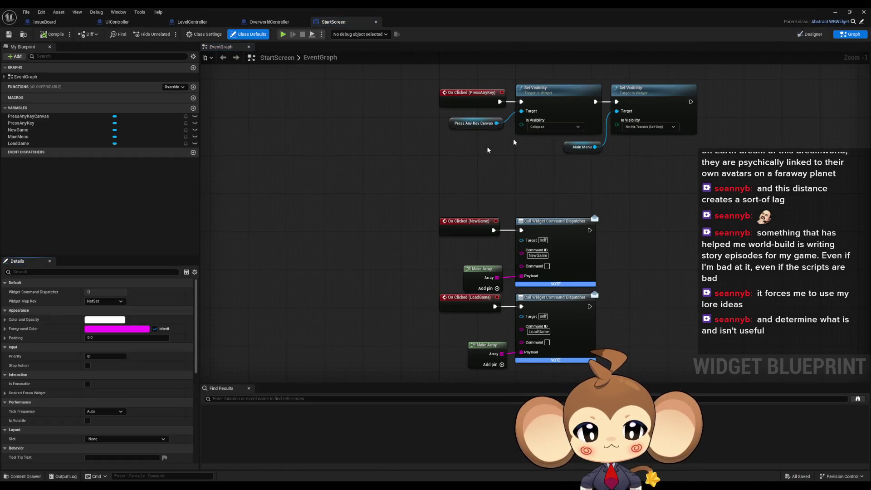
{"action": "left_click_drag", "start_coordinate": [381, 196], "coordinate": [375, 201]}
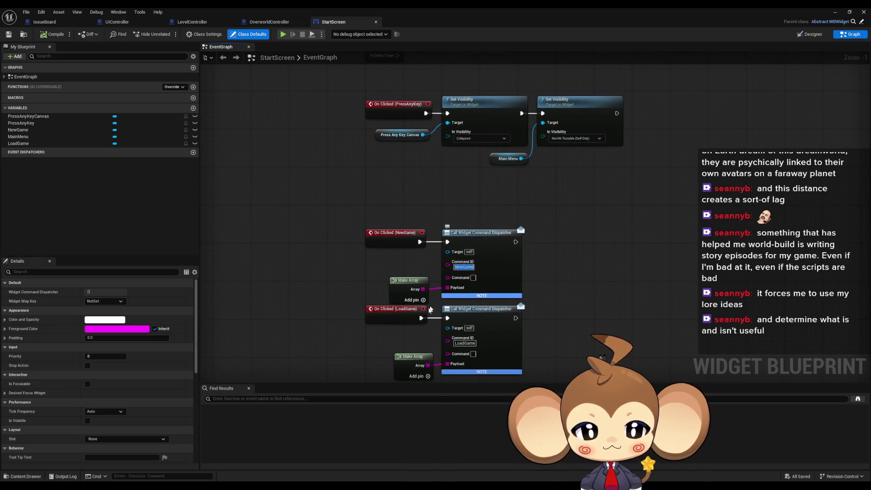
Return to the UIController blueprint and search it for 'NewGame'.
{"action": "left_click", "coordinate": [111, 13]}
{"action": "left_click", "coordinate": [113, 21]}
{"action": "left_click", "coordinate": [114, 21]}
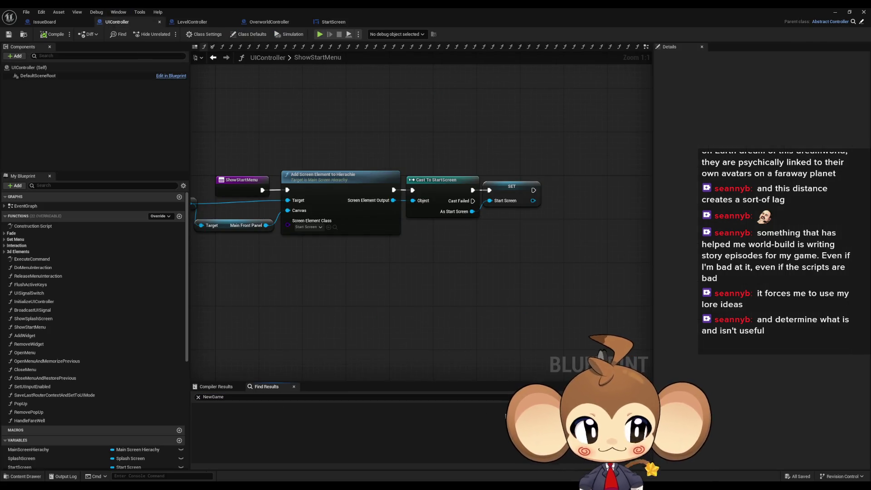
Follow NewGame into GameController's ExecuteCommand graph and open the Build Island function.
{"action": "double_click", "coordinate": [213, 397]}
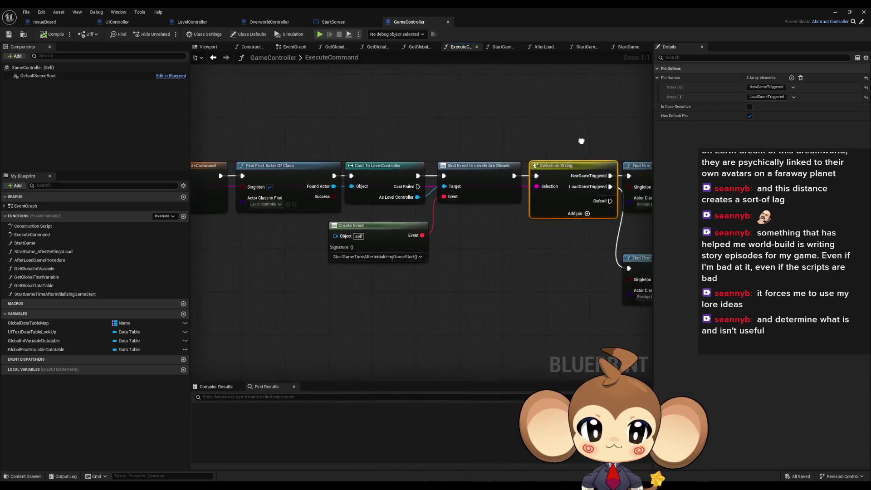
{"action": "mouse_move", "coordinate": [390, 127]}
{"action": "left_mouse_down"}
{"action": "mouse_move", "coordinate": [564, 200]}
{"action": "mouse_move", "coordinate": [535, 209]}
{"action": "left_mouse_up"}
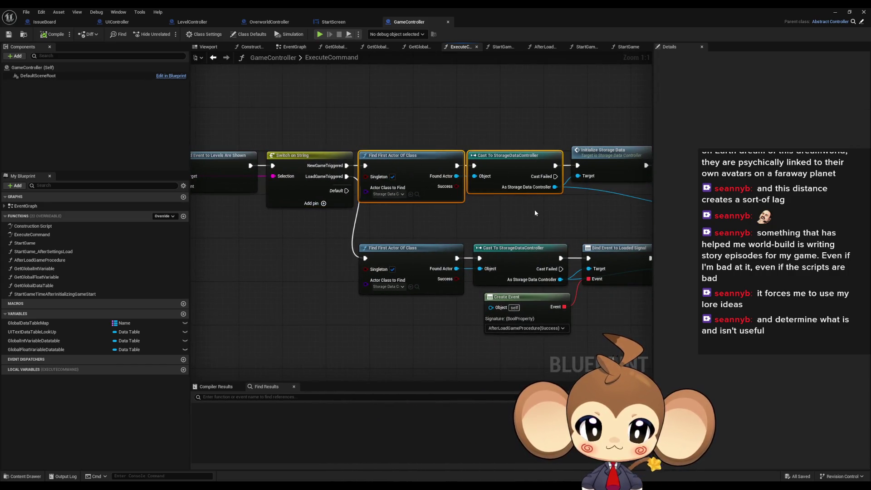
{"action": "left_click", "coordinate": [429, 183]}
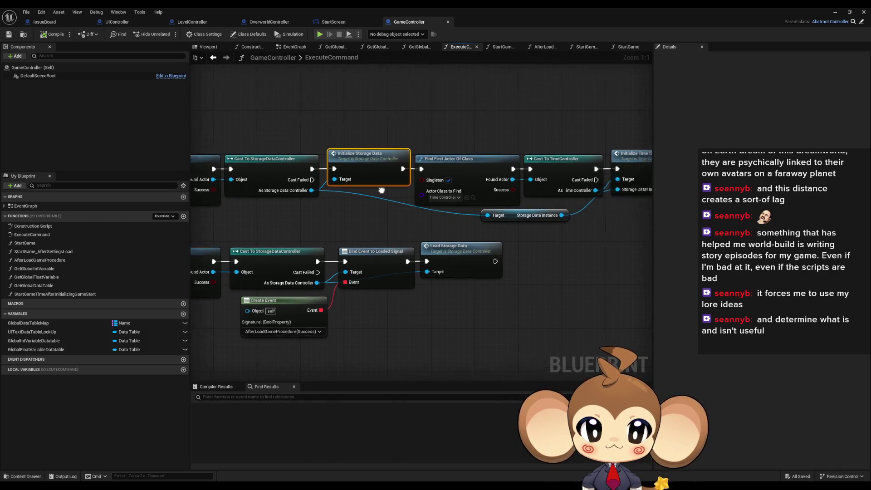
{"action": "mouse_move", "coordinate": [379, 120]}
{"action": "left_mouse_down"}
{"action": "mouse_move", "coordinate": [536, 196]}
{"action": "mouse_move", "coordinate": [619, 198]}
{"action": "left_mouse_up"}
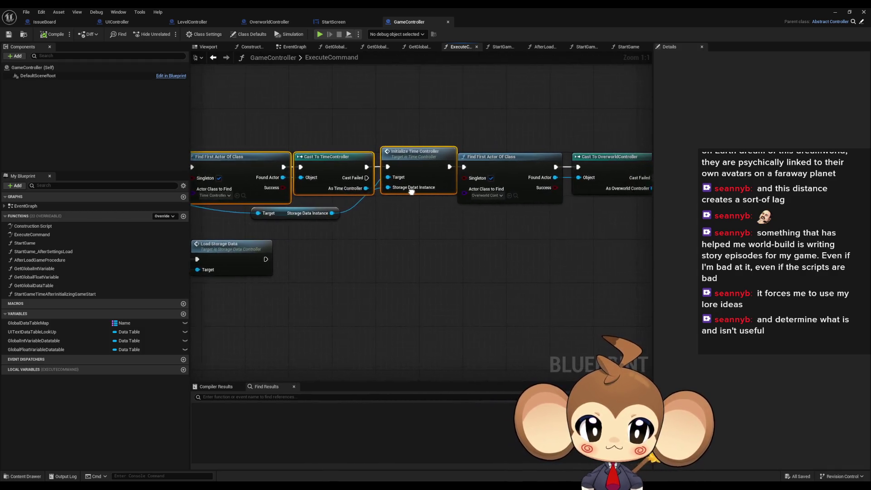
{"action": "mouse_move", "coordinate": [331, 133]}
{"action": "left_mouse_down"}
{"action": "mouse_move", "coordinate": [541, 220]}
{"action": "mouse_move", "coordinate": [394, 211]}
{"action": "left_mouse_up"}
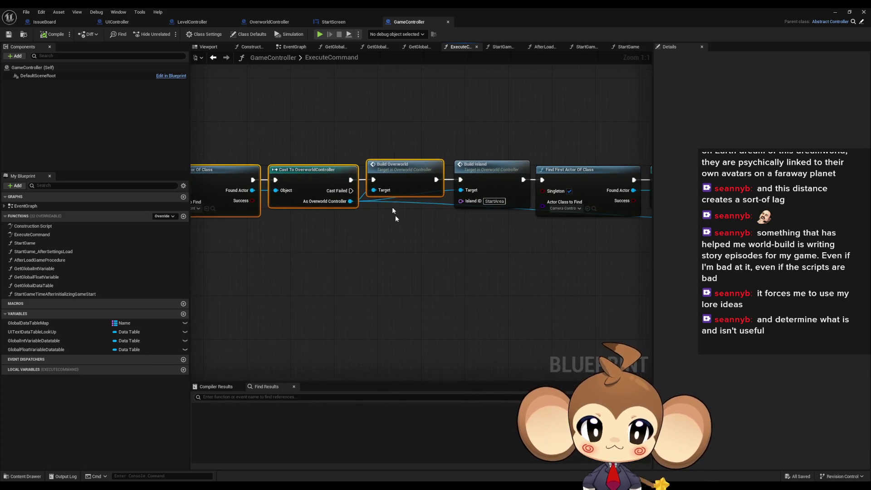
{"action": "left_click_drag", "start_coordinate": [398, 108], "coordinate": [502, 216]}
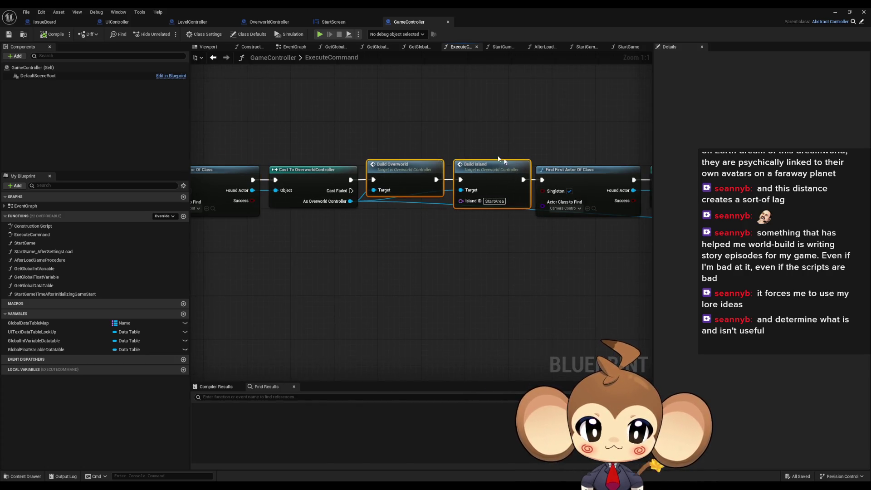
{"action": "left_click", "coordinate": [499, 191]}
{"action": "mouse_move", "coordinate": [503, 247]}
{"action": "left_mouse_down"}
{"action": "mouse_move", "coordinate": [336, 249]}
{"action": "mouse_move", "coordinate": [125, 221]}
{"action": "mouse_move", "coordinate": [477, 245]}
{"action": "left_mouse_up"}
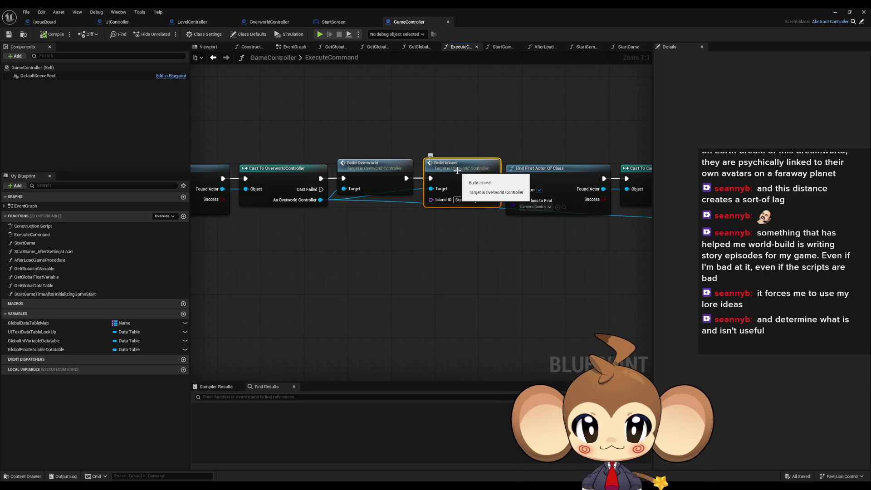
{"action": "double_click", "coordinate": [456, 165]}
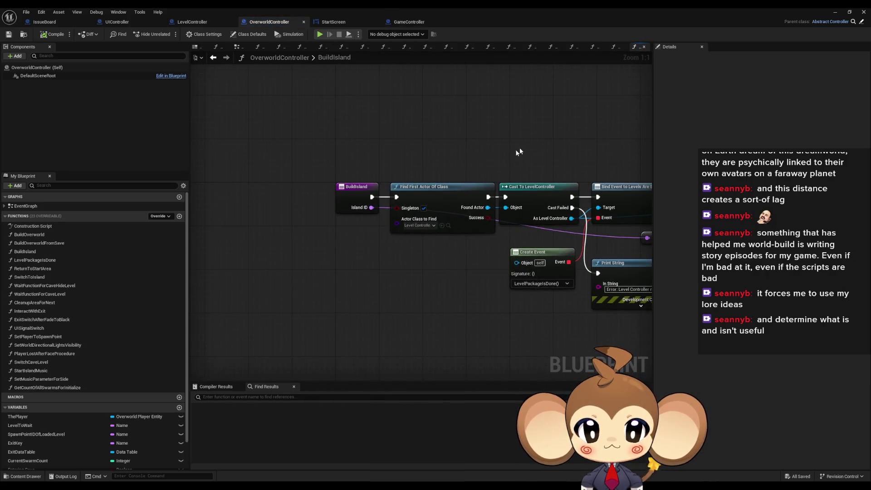
Review BuildIsland's entry, Make Array and Load Levels and Notify nodes, then return to the level editor.
{"action": "mouse_move", "coordinate": [442, 162]}
{"action": "left_mouse_down"}
{"action": "mouse_move", "coordinate": [649, 227]}
{"action": "mouse_move", "coordinate": [472, 199]}
{"action": "mouse_move", "coordinate": [649, 259]}
{"action": "mouse_move", "coordinate": [557, 220]}
{"action": "left_mouse_up"}
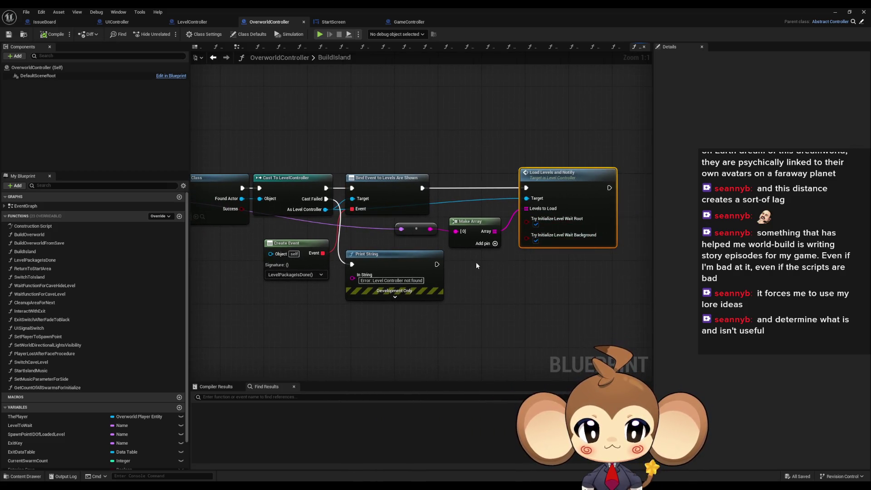
{"action": "left_click_drag", "start_coordinate": [476, 263], "coordinate": [559, 254]}
{"action": "left_click_drag", "start_coordinate": [480, 224], "coordinate": [406, 225]}
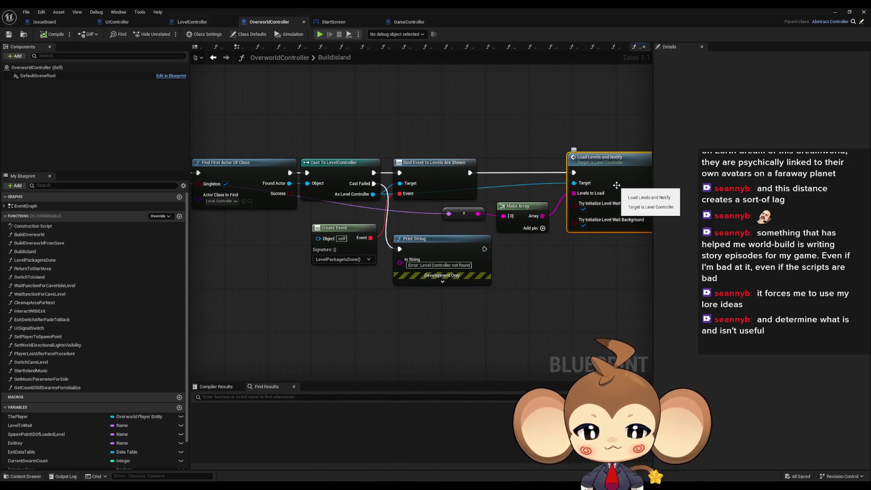
{"action": "mouse_move", "coordinate": [337, 200]}
{"action": "left_mouse_down"}
{"action": "mouse_move", "coordinate": [432, 204]}
{"action": "mouse_move", "coordinate": [327, 205]}
{"action": "left_mouse_up"}
{"action": "left_click", "coordinate": [321, 192]}
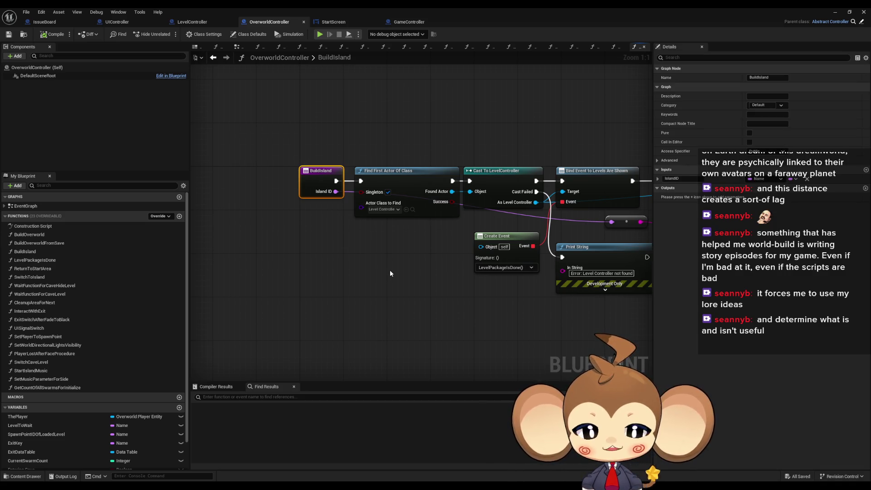
{"action": "left_click_drag", "start_coordinate": [429, 262], "coordinate": [271, 252]}
{"action": "left_click", "coordinate": [625, 226]}
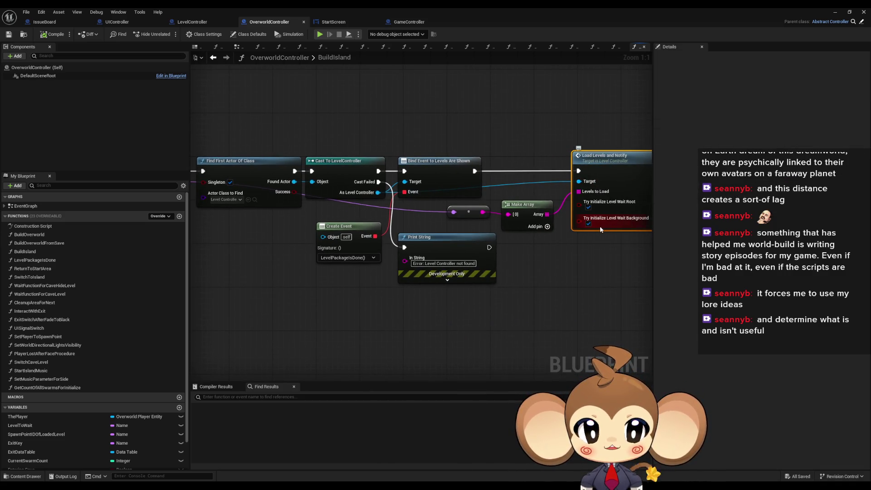
{"action": "left_click_drag", "start_coordinate": [448, 216], "coordinate": [547, 213]}
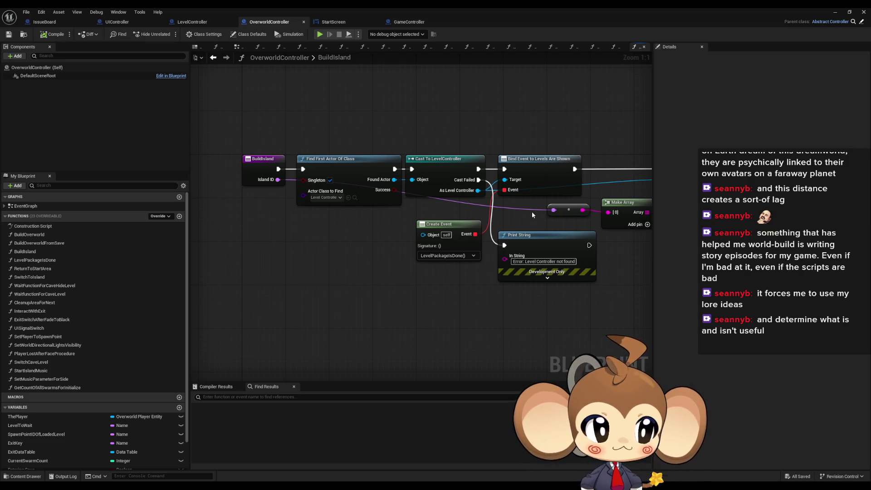
{"action": "left_click", "coordinate": [836, 12]}
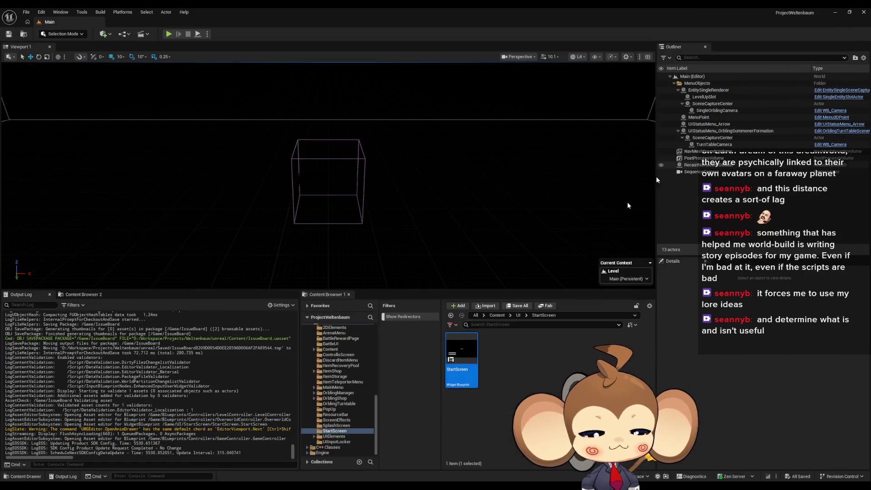
In Content > Maps, create a folder named 'Intro' and open it.
{"action": "left_click", "coordinate": [497, 315]}
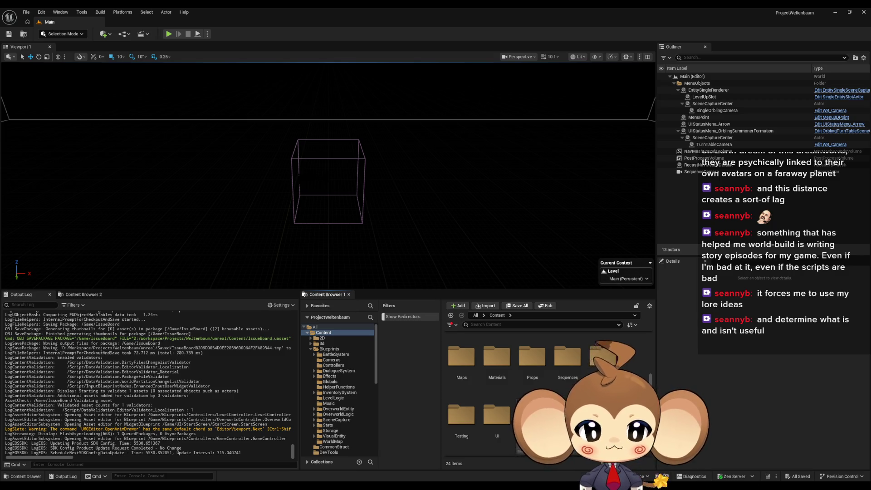
{"action": "double_click", "coordinate": [469, 402]}
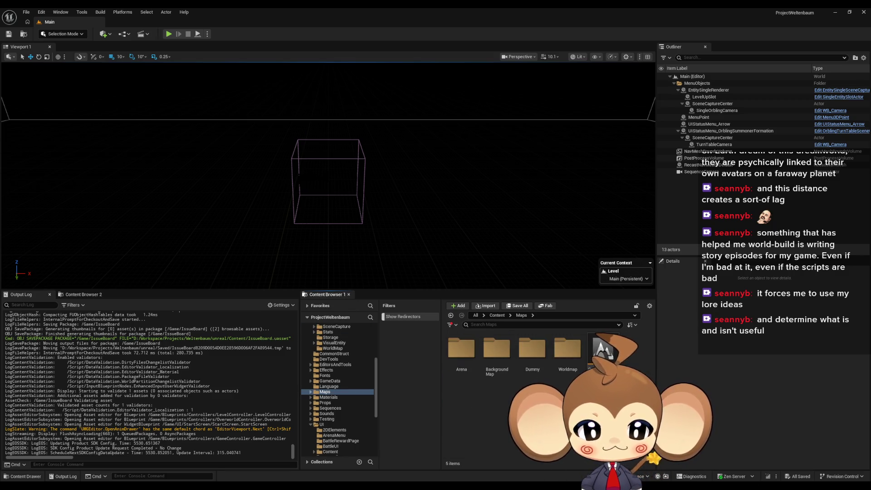
{"action": "right_click", "coordinate": [506, 424]}
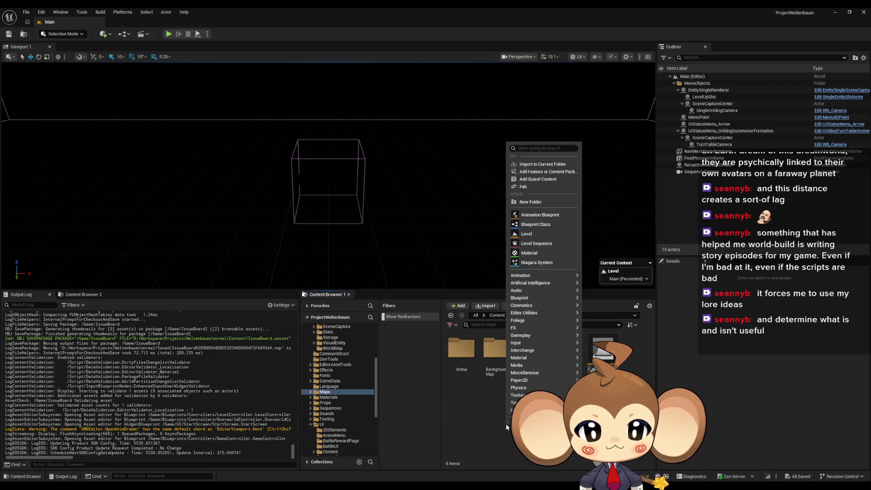
{"action": "left_click", "coordinate": [469, 436]}
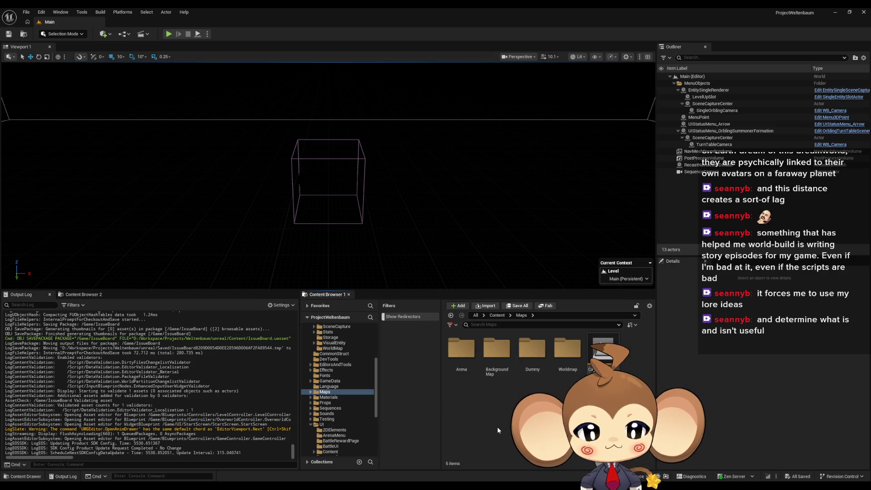
{"action": "right_click", "coordinate": [477, 442]}
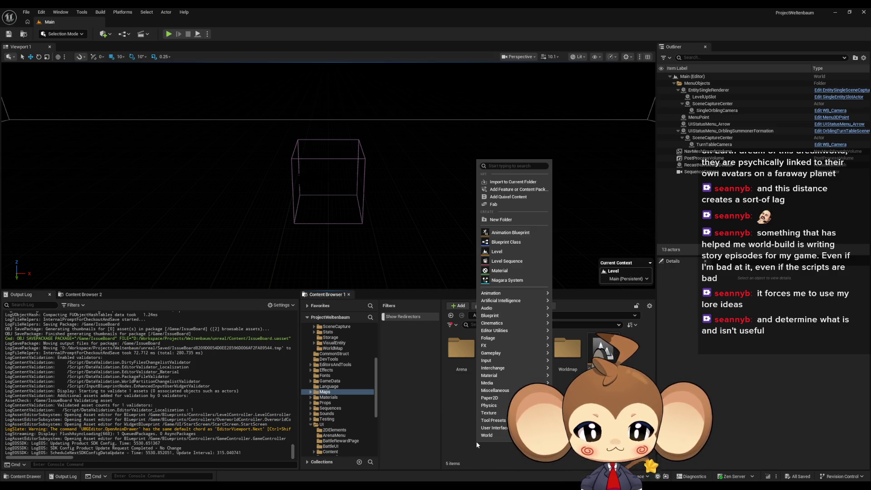
{"action": "left_click", "coordinate": [505, 219]}
{"action": "type", "text": "Intro"}
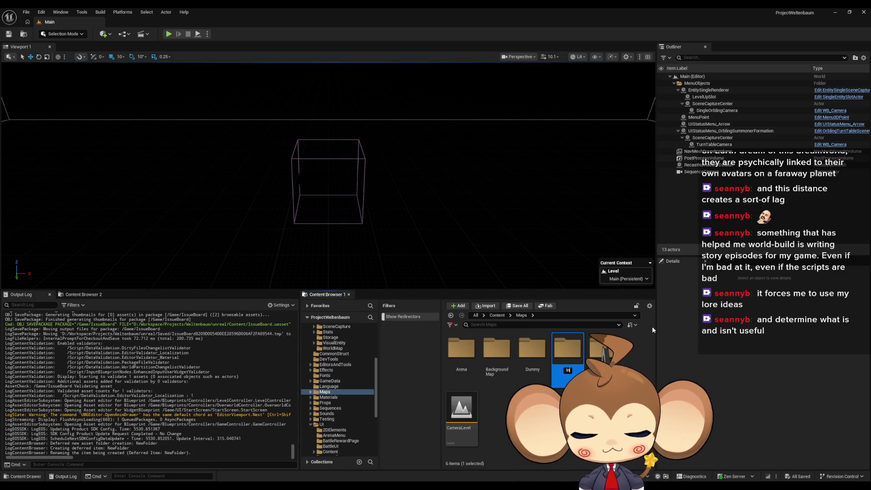
{"action": "key", "text": "Return"}
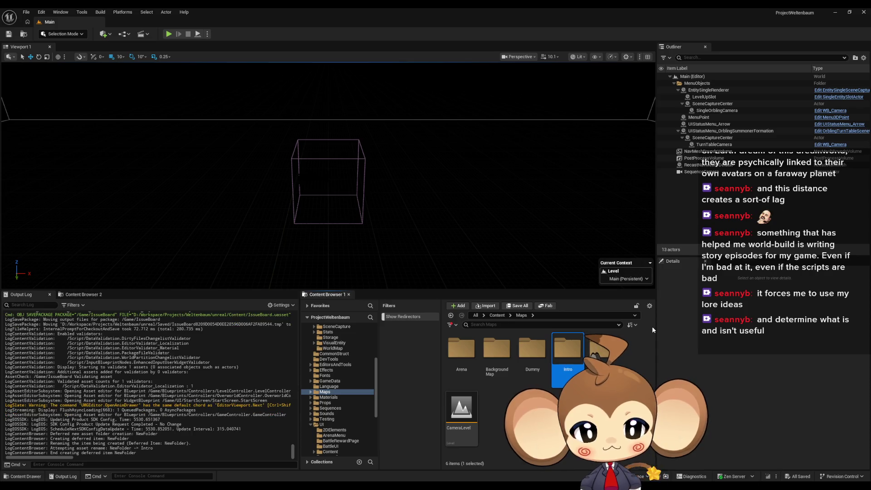
{"action": "double_click", "coordinate": [568, 349]}
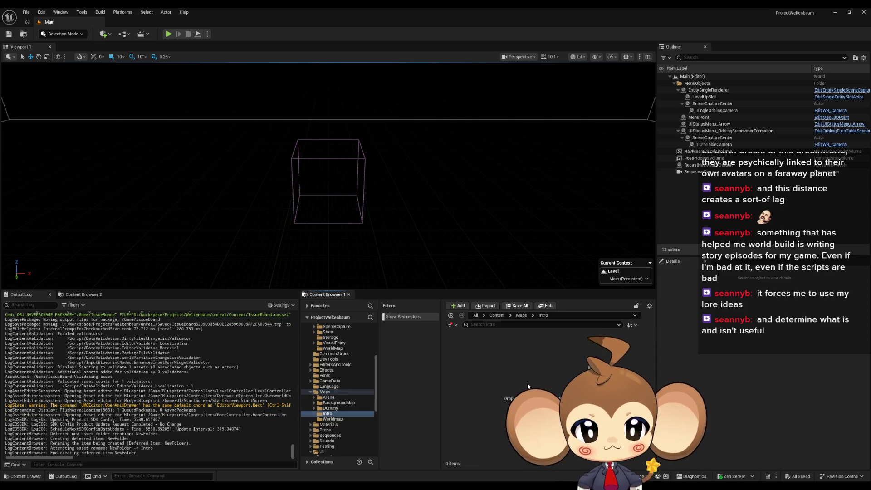
Create a new level named 'VoidLevel' in the Intro folder and save it.
{"action": "right_click", "coordinate": [527, 392]}
{"action": "left_click", "coordinate": [548, 193]}
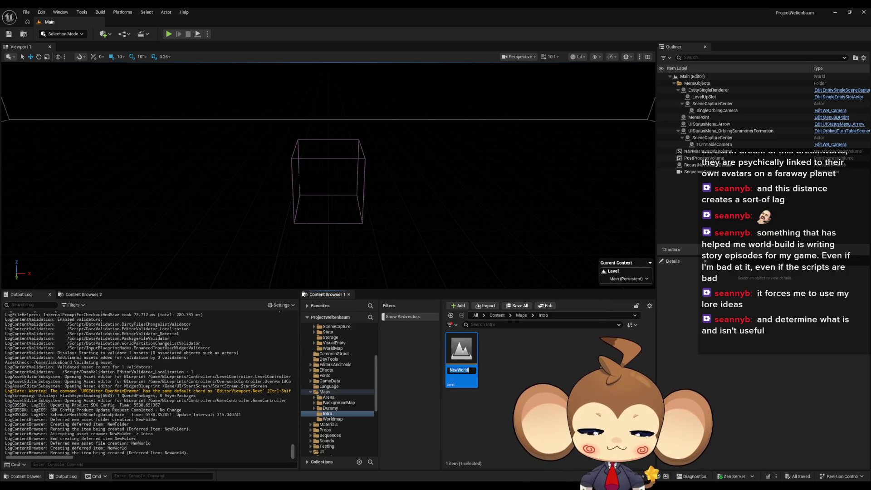
{"action": "type", "text": "VoidLeve"}
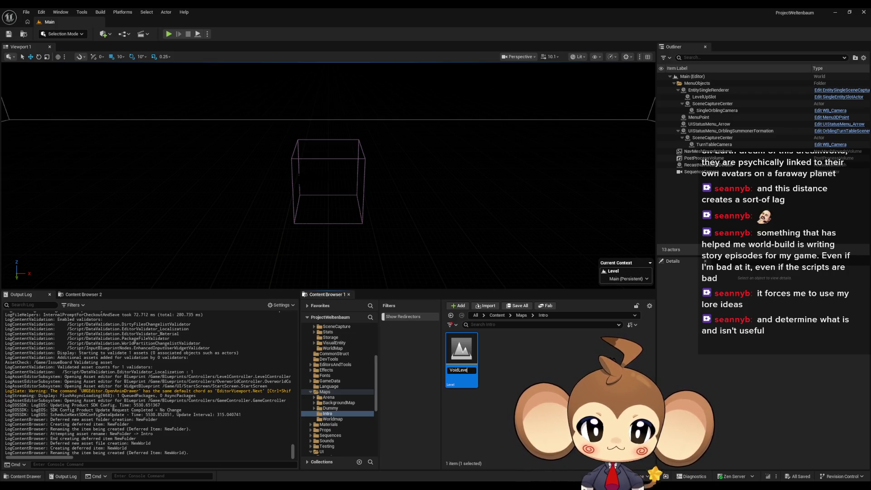
{"action": "type", "text": "l"}
{"action": "key", "text": "Return"}
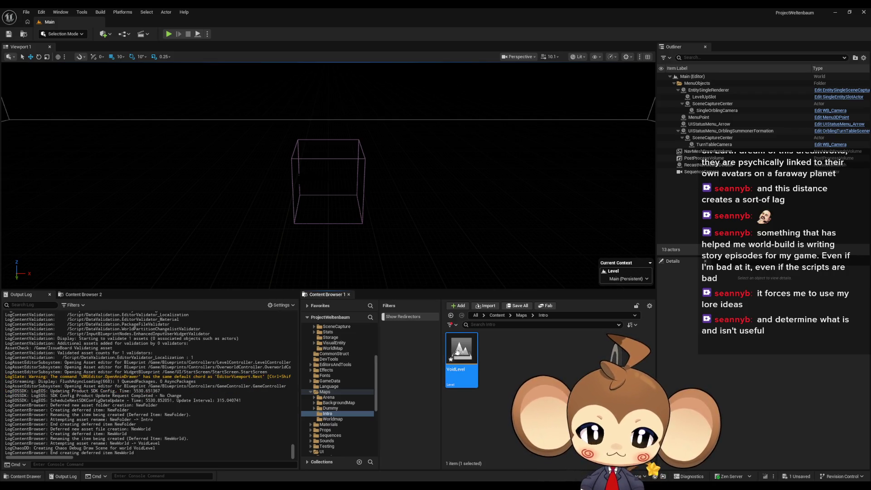
{"action": "mouse_move", "coordinate": [463, 358]}
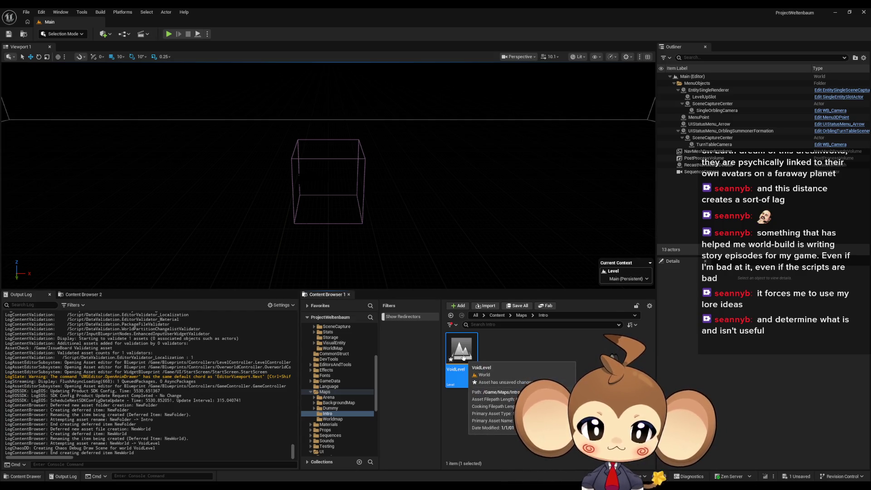
{"action": "key", "text": "ctrl+shift+s"}
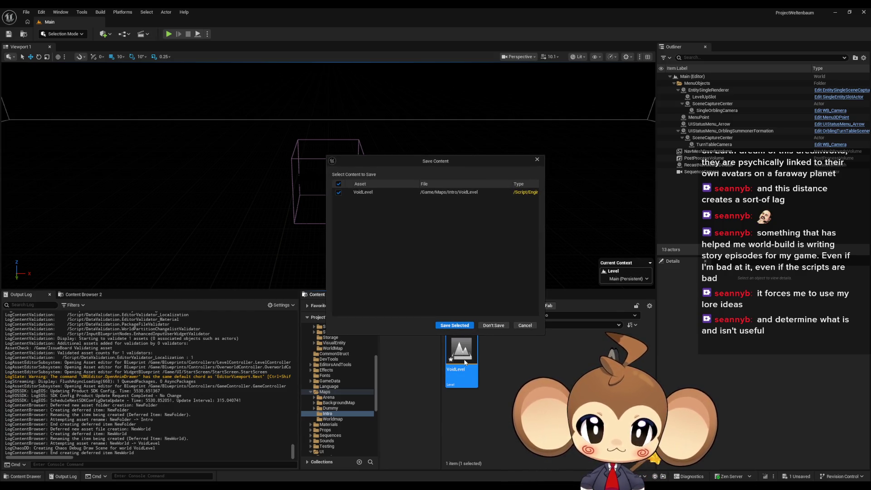
{"action": "left_click", "coordinate": [457, 327]}
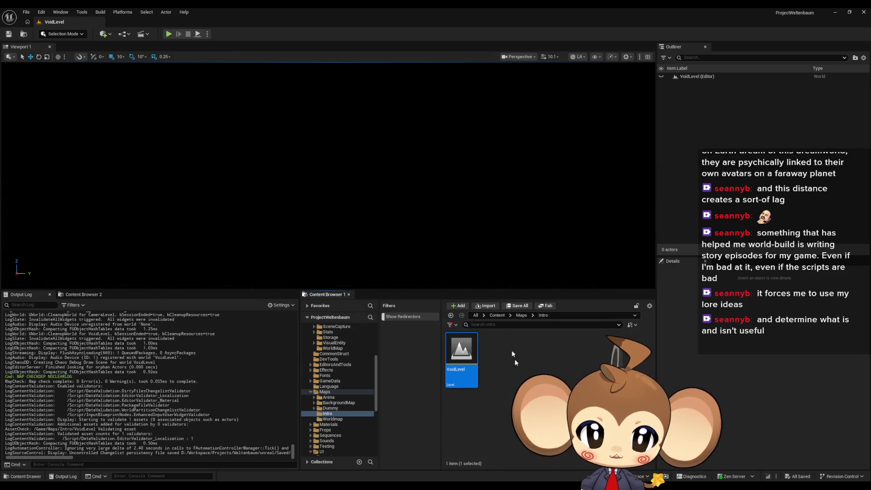
Return to the top-level Content folder and browse its asset folders.
{"action": "left_click", "coordinate": [496, 316]}
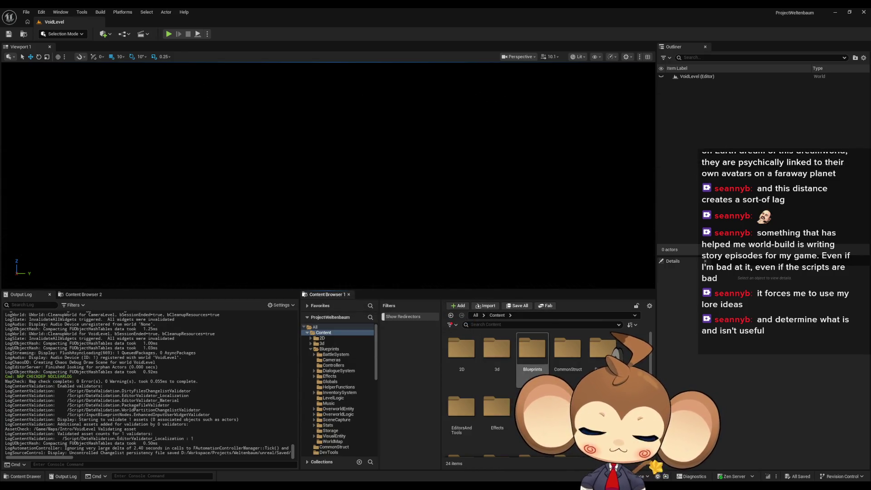
{"action": "scroll", "coordinate": [533, 363], "scroll_direction": "down", "scroll_amount": 2}
{"action": "scroll", "coordinate": [533, 376], "scroll_direction": "up", "scroll_amount": 2}
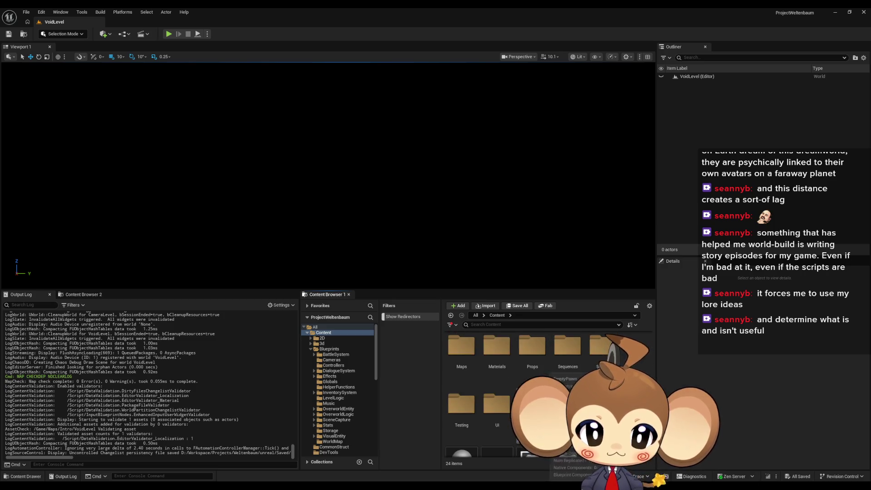
{"action": "scroll", "coordinate": [548, 373], "scroll_direction": "up", "scroll_amount": 1}
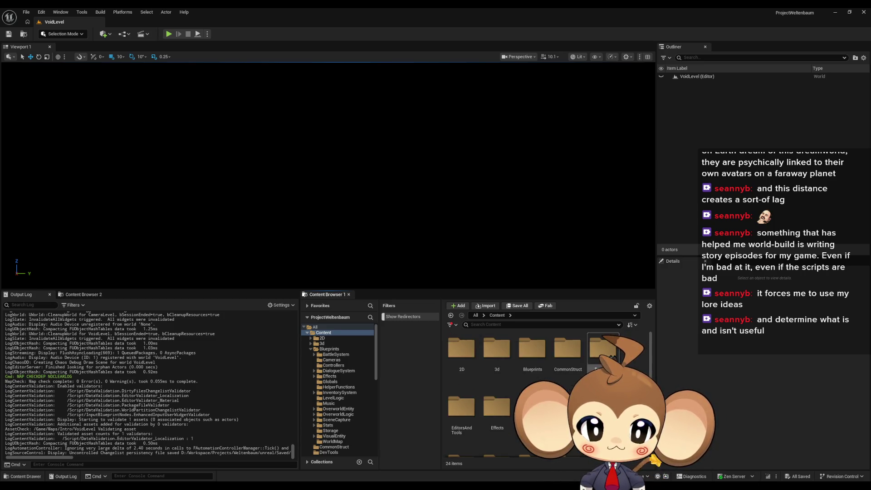
Place a LevelObjectCollectionRoot from Blueprints/OverworldLogic into the level.
{"action": "double_click", "coordinate": [533, 352]}
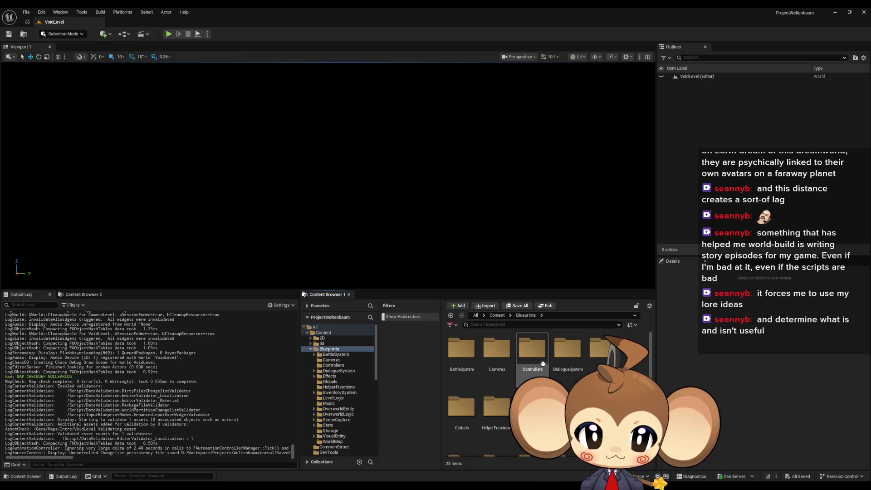
{"action": "scroll", "coordinate": [522, 386], "scroll_direction": "down", "scroll_amount": 2}
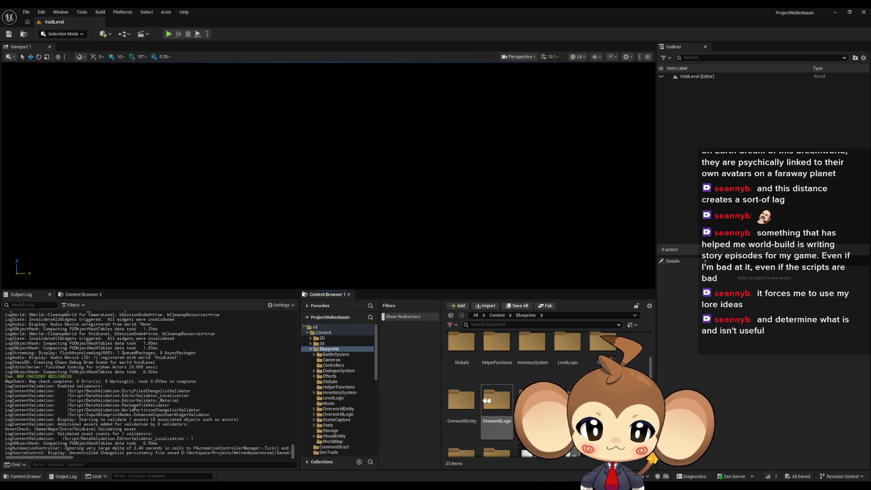
{"action": "double_click", "coordinate": [497, 399]}
{"action": "mouse_move", "coordinate": [462, 409]}
{"action": "left_mouse_down"}
{"action": "mouse_move", "coordinate": [471, 364]}
{"action": "mouse_move", "coordinate": [380, 223]}
{"action": "left_mouse_up"}
Search 'level sig' and place a LevelIsLoadedSignal actor into the level.
{"action": "scroll", "coordinate": [531, 354], "scroll_direction": "down", "scroll_amount": 1}
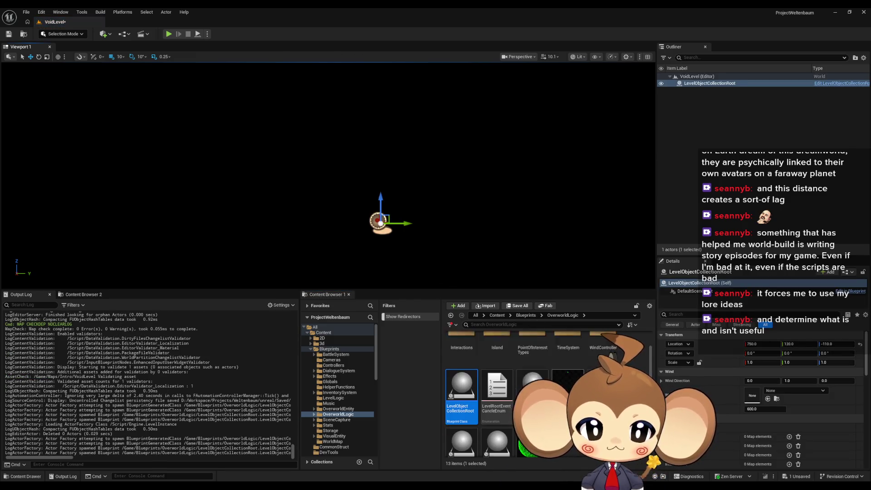
{"action": "key", "text": "alt+Left"}
{"action": "left_click", "coordinate": [527, 325]}
{"action": "type", "text": "level sig"}
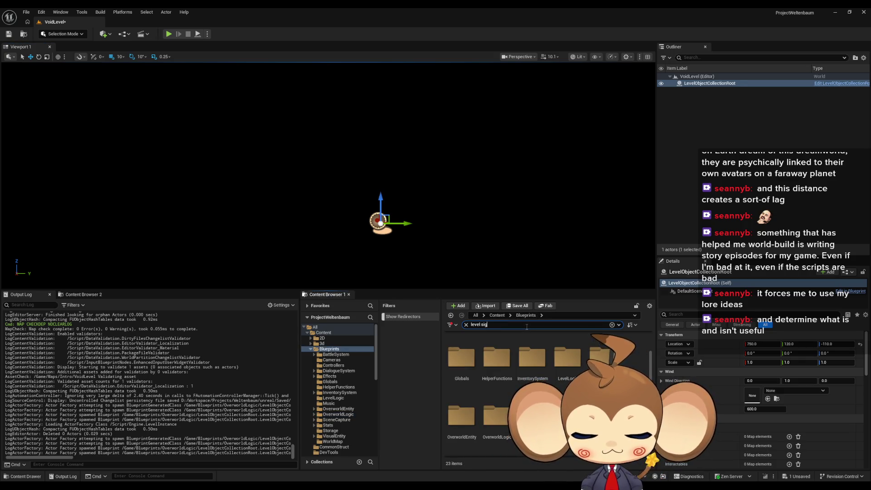
{"action": "left_click_drag", "start_coordinate": [462, 348], "coordinate": [458, 229]}
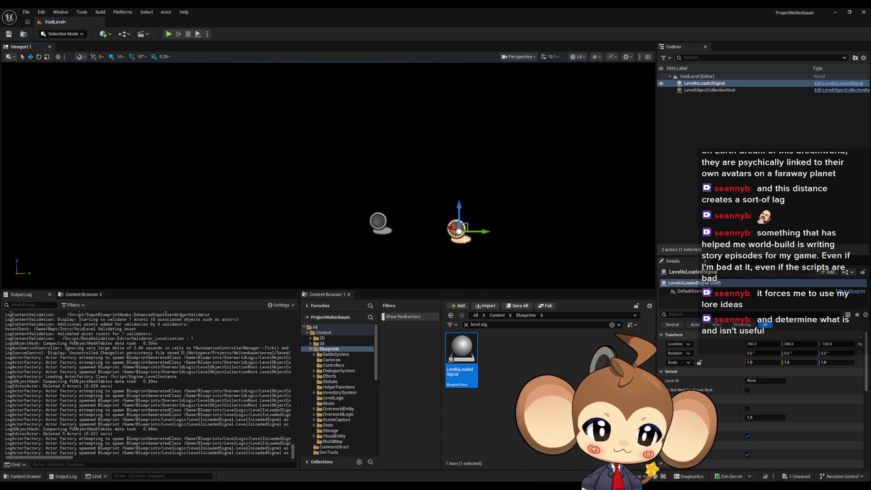
Clear the search, open Maps > Intro, and select the LevelObjectCollectionRoot actor.
{"action": "left_click", "coordinate": [497, 315]}
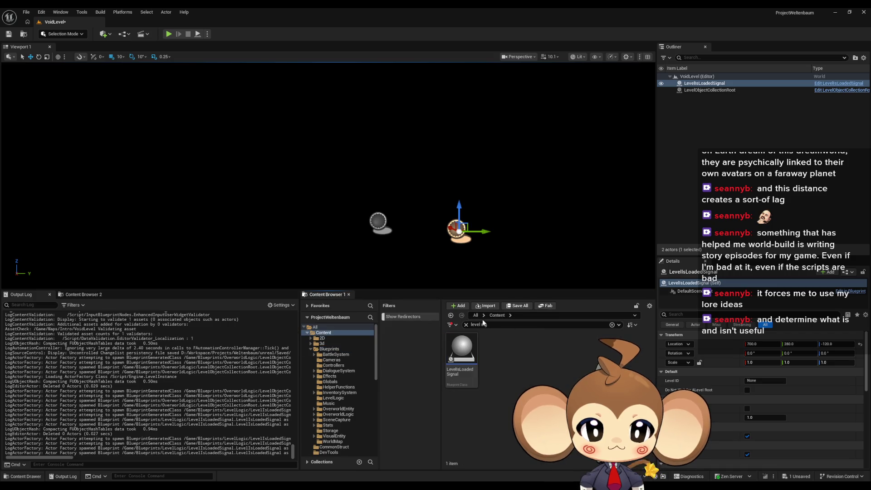
{"action": "key", "text": "ctrl+a"}
{"action": "key", "text": "BackSpace"}
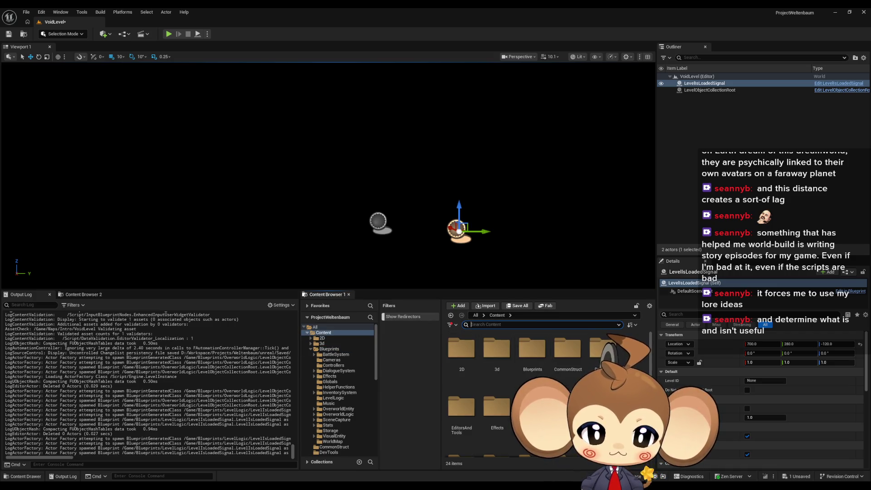
{"action": "scroll", "coordinate": [499, 399], "scroll_direction": "down", "scroll_amount": 2}
{"action": "double_click", "coordinate": [470, 425]}
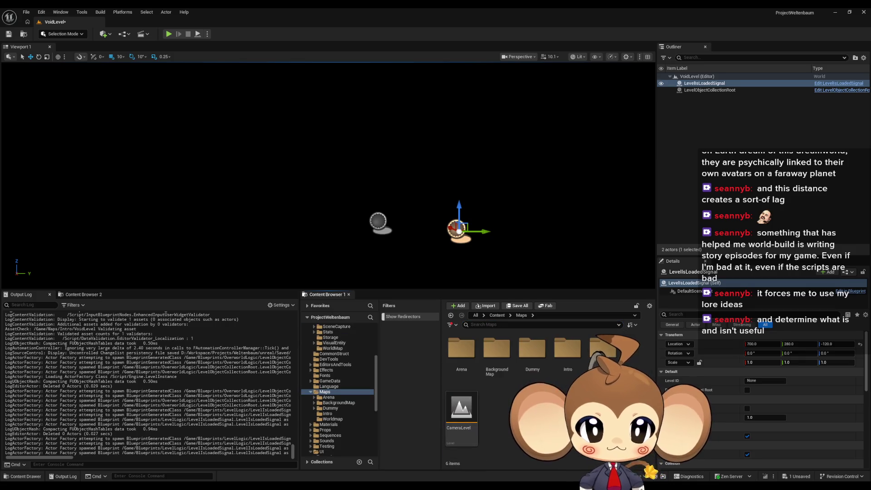
{"action": "left_click", "coordinate": [571, 357]}
{"action": "double_click", "coordinate": [571, 356]}
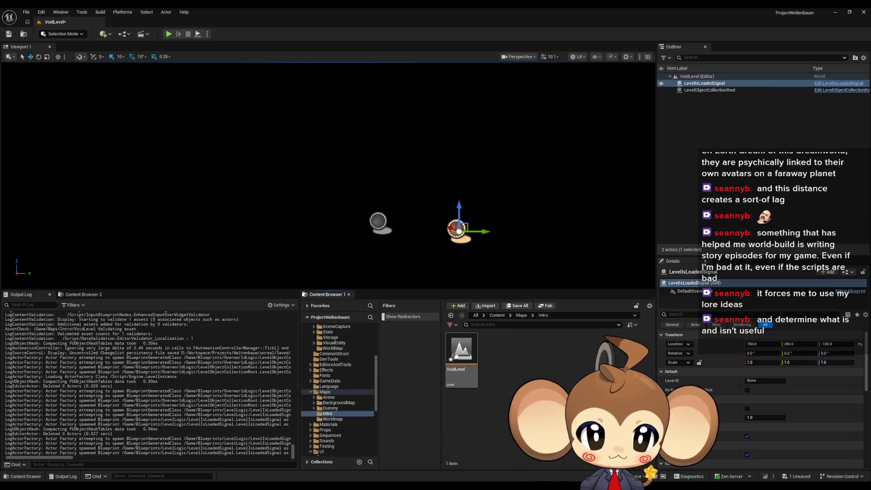
{"action": "left_click", "coordinate": [802, 380]}
{"action": "left_click", "coordinate": [709, 90]}
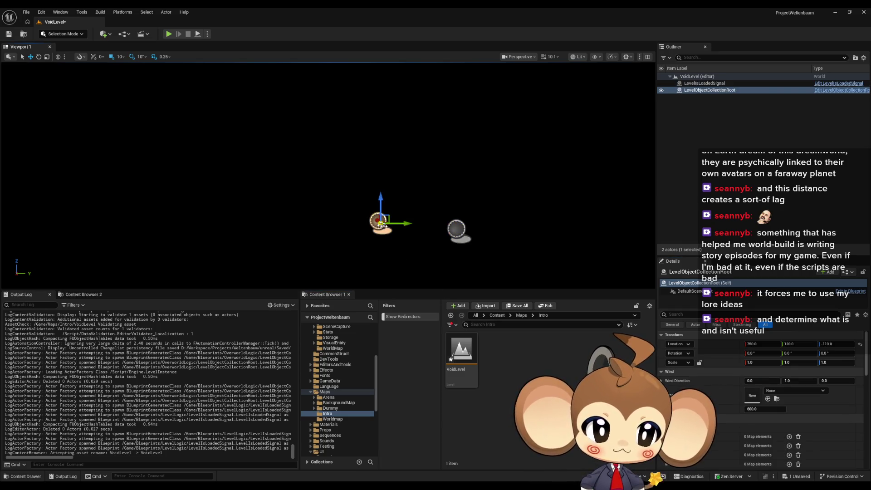
Set the LevelObjectCollectionRoot's Level ID to 'VoidLevel' and save the level.
{"action": "scroll", "coordinate": [755, 402], "scroll_direction": "down", "scroll_amount": 3}
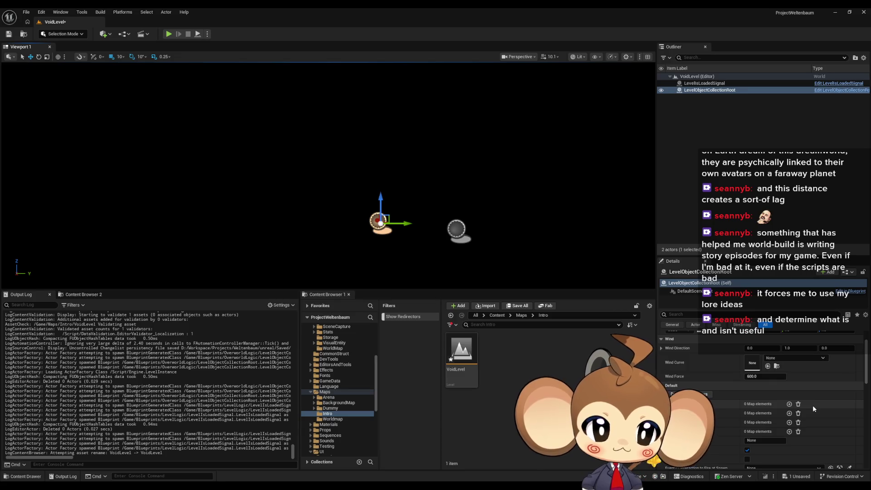
{"action": "scroll", "coordinate": [813, 409], "scroll_direction": "down", "scroll_amount": 2}
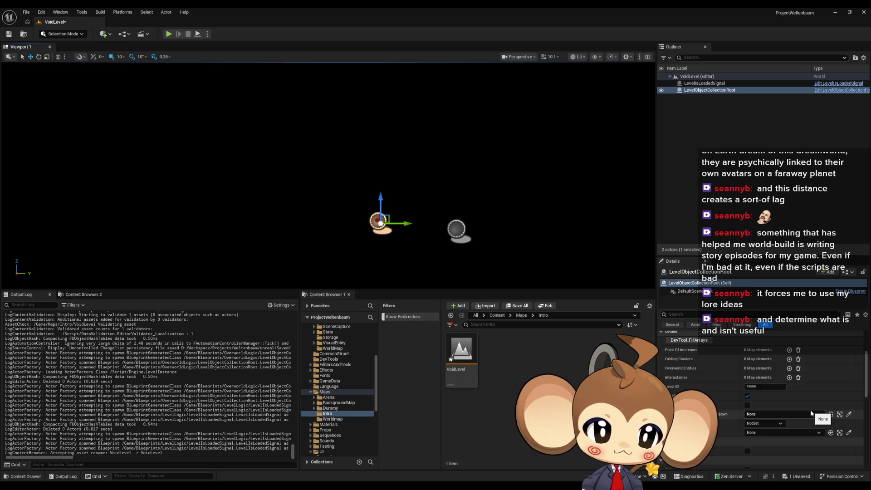
{"action": "left_click", "coordinate": [766, 387]}
{"action": "type", "text": "VoidLevel"}
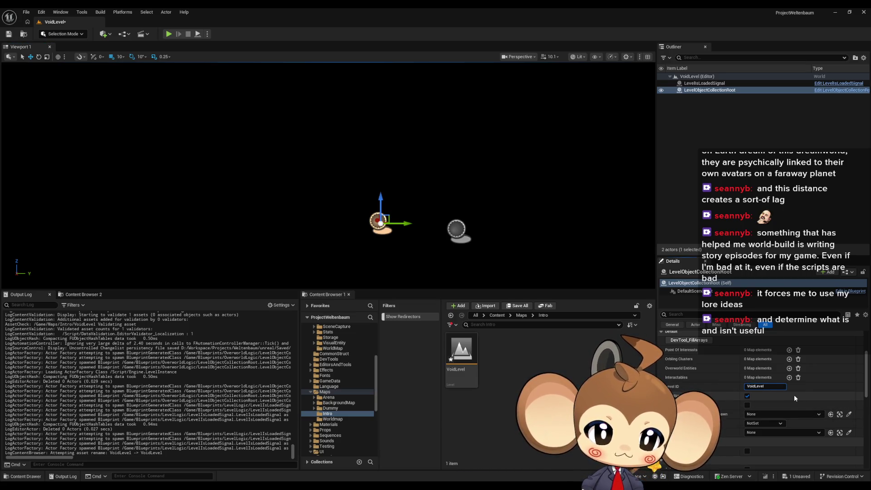
{"action": "key", "text": "Return"}
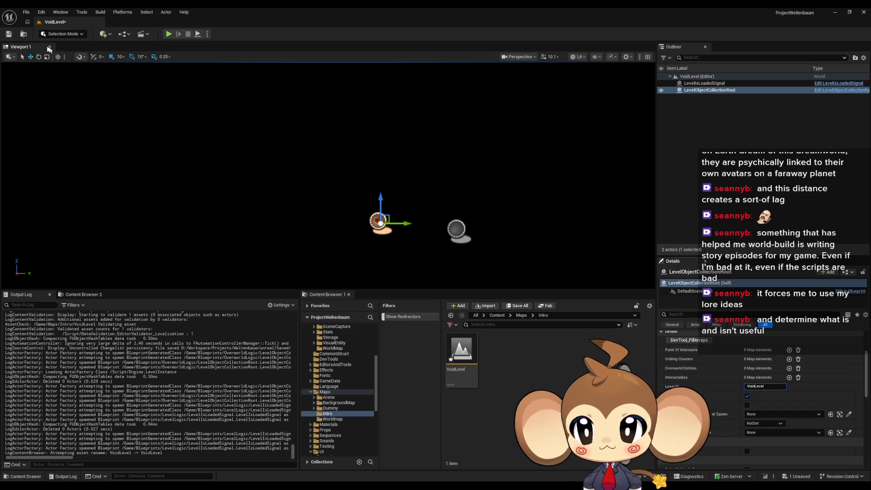
{"action": "left_click", "coordinate": [10, 37]}
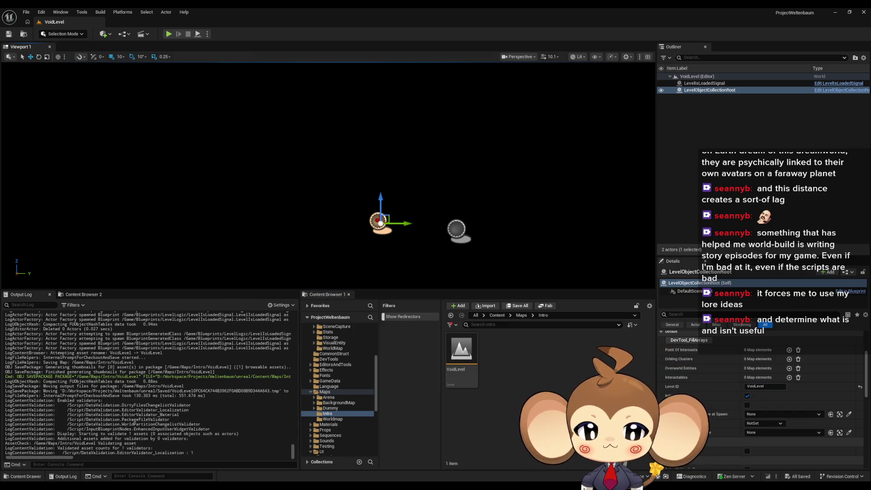
Deselect the actor and reframe the viewport on the level's actors.
{"action": "left_click", "coordinate": [336, 222]}
{"action": "left_click_drag", "start_coordinate": [336, 222], "coordinate": [375, 239]}
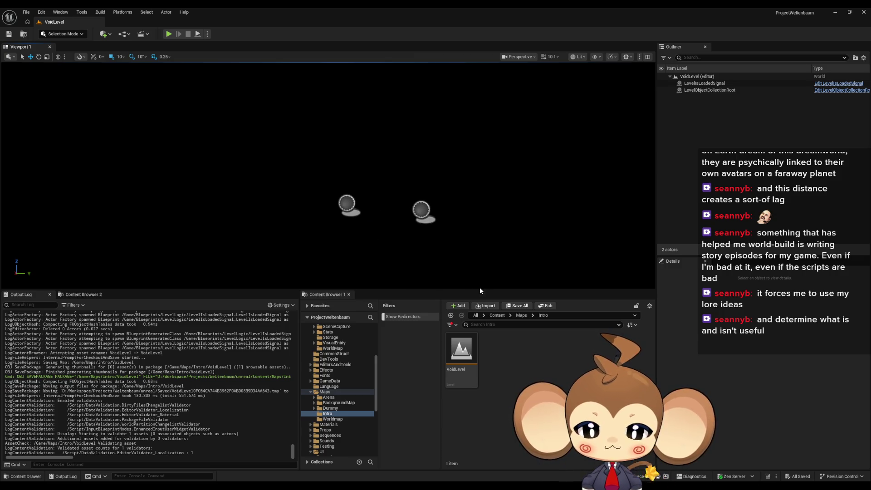
{"action": "left_click", "coordinate": [115, 33]}
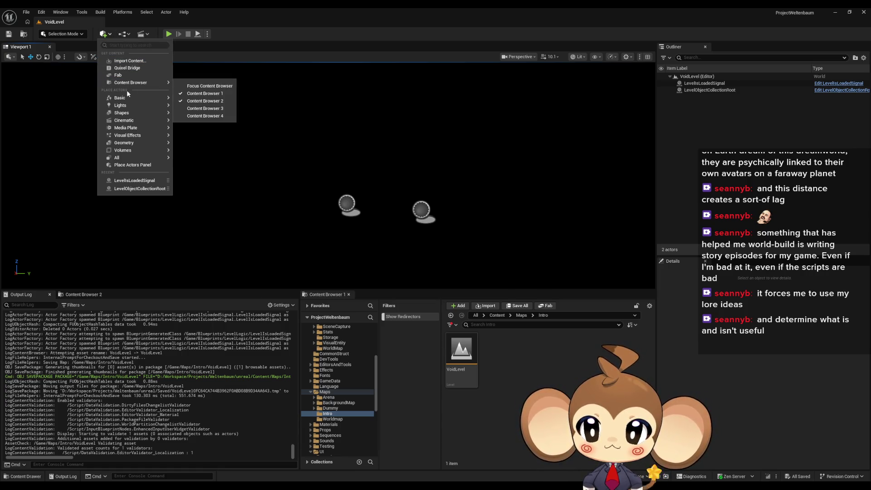
Add a Cube shape, reset its location to 0, 0, 0, and frame it in the viewport.
{"action": "mouse_move", "coordinate": [127, 101]}
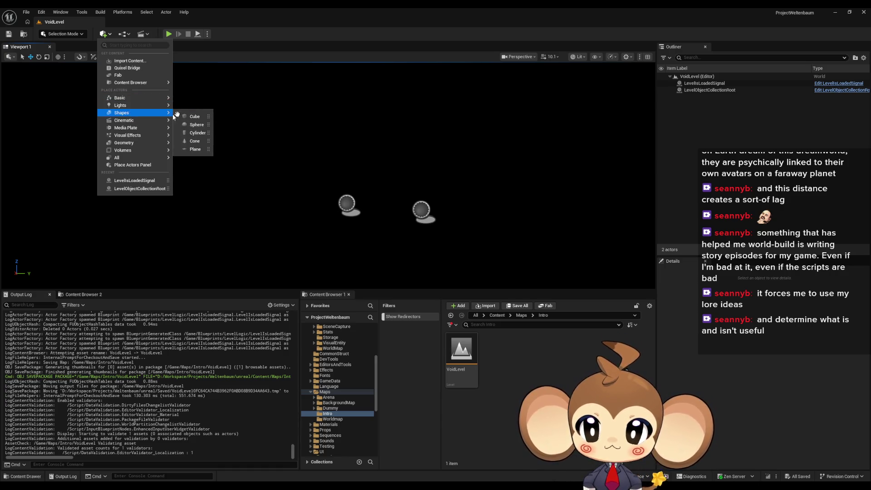
{"action": "left_click", "coordinate": [204, 118]}
{"action": "left_click", "coordinate": [860, 344]}
{"action": "key", "text": "f"}
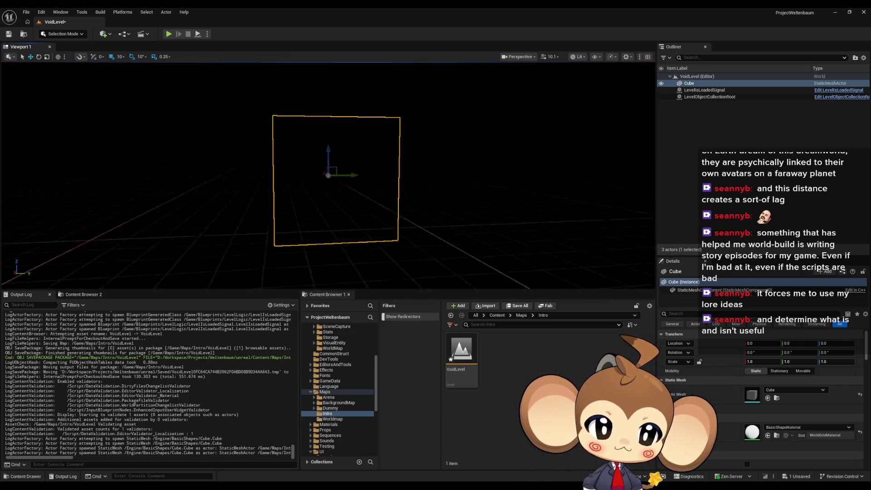
{"action": "mouse_move", "coordinate": [327, 173]}
{"action": "left_mouse_down"}
{"action": "mouse_move", "coordinate": [300, 168]}
{"action": "mouse_move", "coordinate": [306, 177]}
{"action": "left_mouse_up"}
{"action": "scroll", "coordinate": [327, 173], "scroll_direction": "down", "scroll_amount": 4}
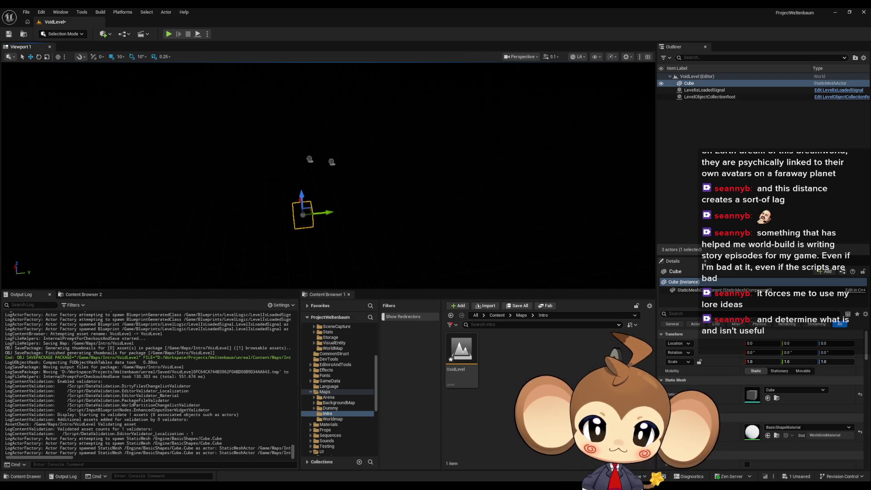
{"action": "scroll", "coordinate": [327, 173], "scroll_direction": "down", "scroll_amount": 2}
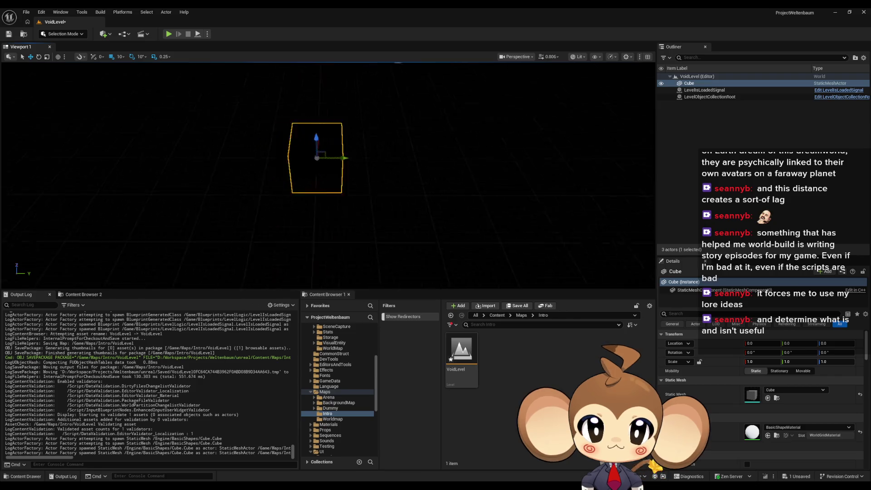
{"action": "scroll", "coordinate": [595, 231], "scroll_direction": "up", "scroll_amount": 1}
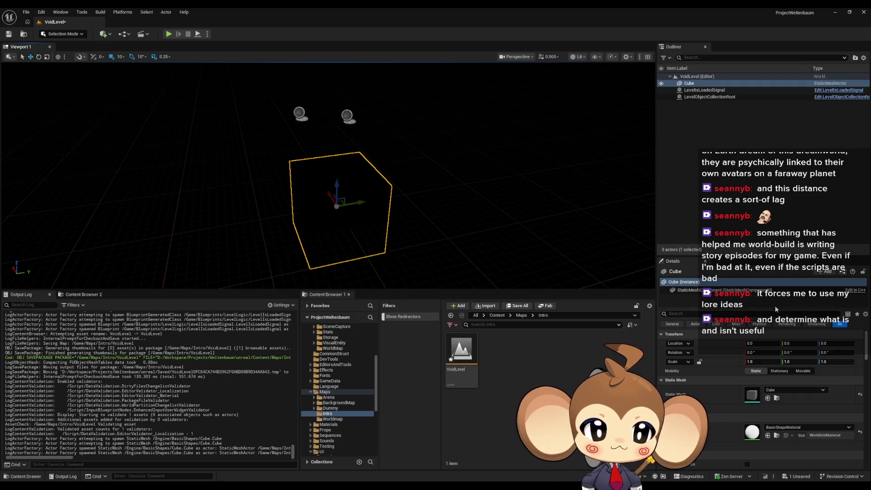
Apply SphereEffectWhiteMaterial to the cube.
{"action": "left_click", "coordinate": [782, 392]}
{"action": "type", "text": "white"}
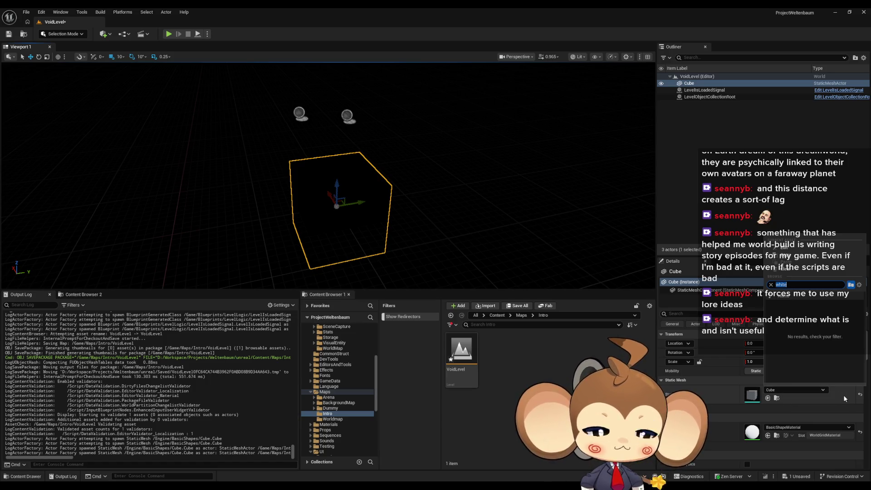
{"action": "key", "text": "ctrl+a"}
{"action": "type", "text": "light"}
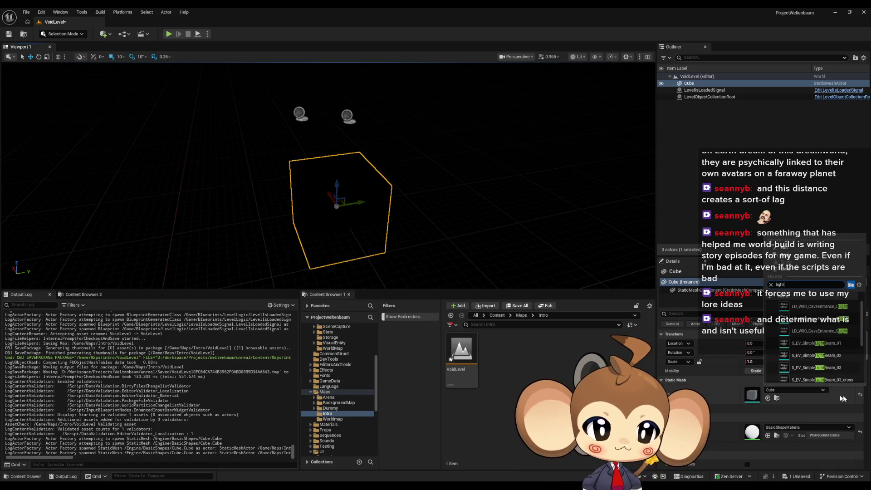
{"action": "key", "text": "Escape"}
{"action": "left_click", "coordinate": [792, 428]}
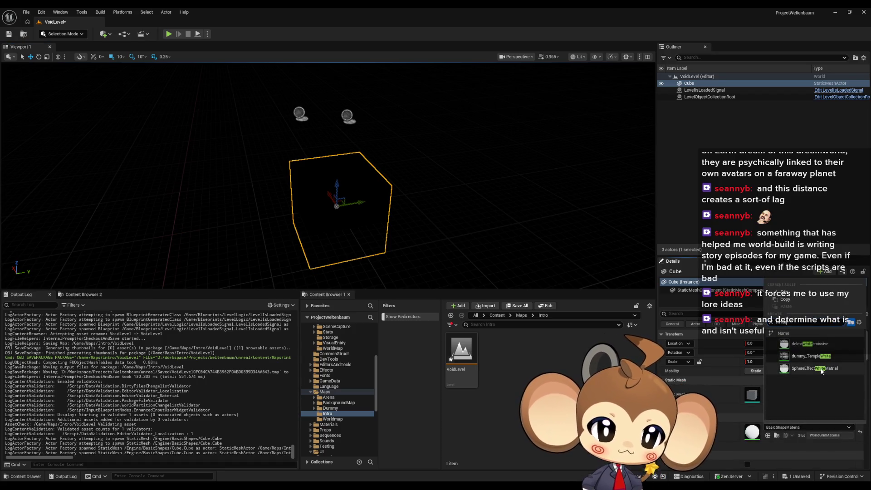
{"action": "left_click", "coordinate": [814, 368]}
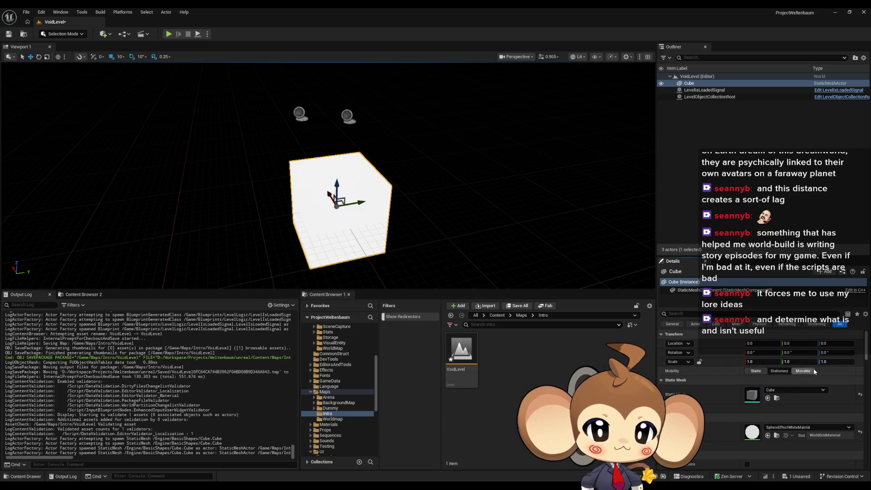
{"action": "key", "text": "f"}
Lower the cube to Z -60 and scale it to 10, 10, 1 as a flat floor.
{"action": "left_click_drag", "start_coordinate": [375, 181], "coordinate": [368, 180]}
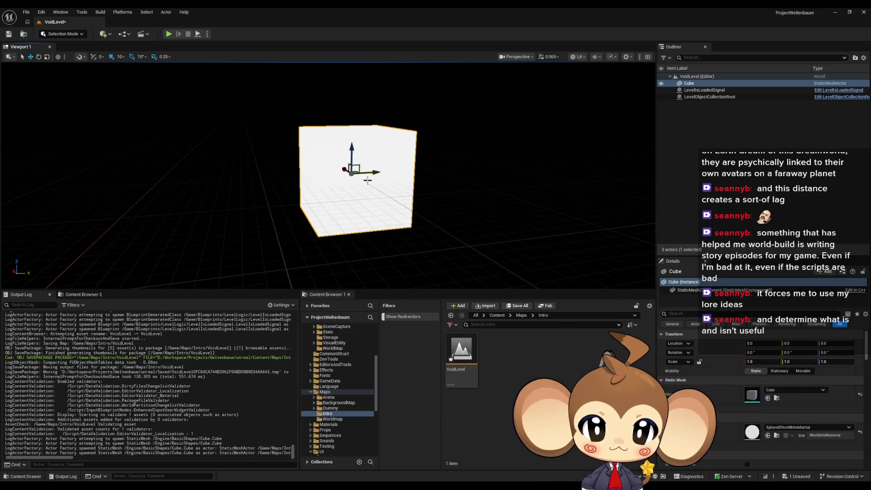
{"action": "left_click_drag", "start_coordinate": [351, 149], "coordinate": [355, 218]}
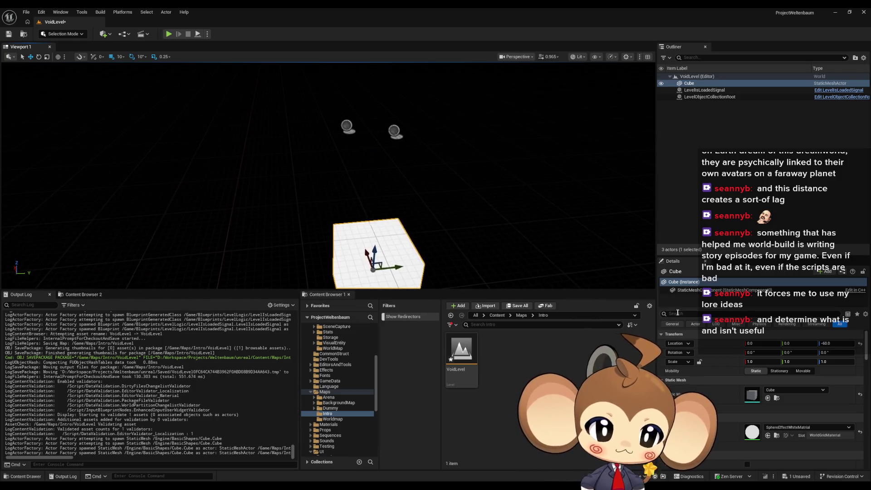
{"action": "type", "text": "10"}
{"action": "key", "text": "Tab"}
{"action": "type", "text": "10"}
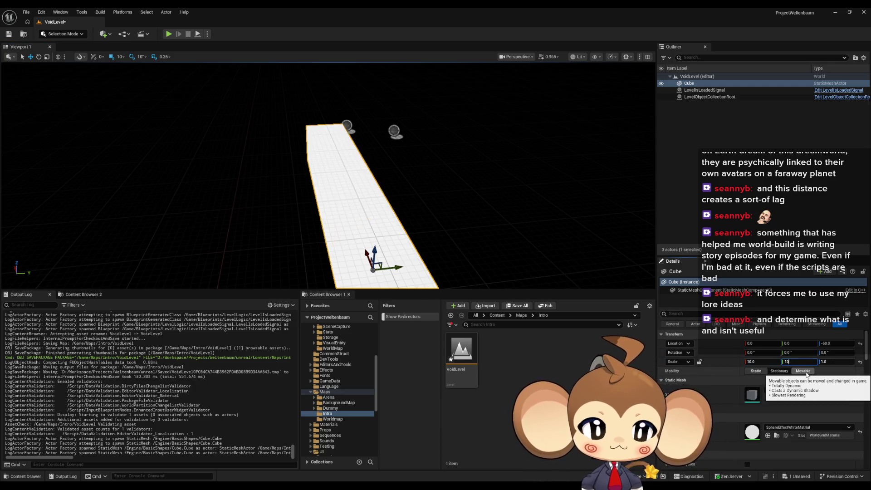
{"action": "key", "text": "Tab"}
{"action": "type", "text": "10"}
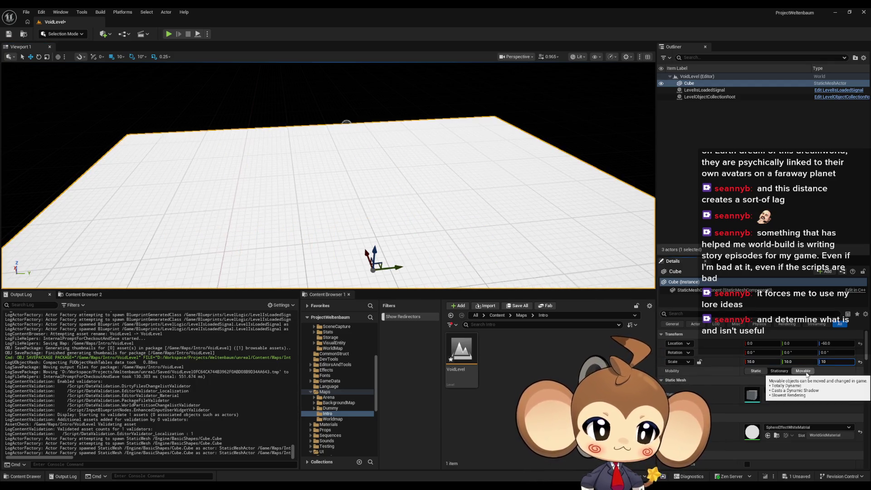
{"action": "mouse_move", "coordinate": [625, 219]}
{"action": "left_mouse_down"}
{"action": "mouse_move", "coordinate": [617, 256]}
{"action": "mouse_move", "coordinate": [611, 181]}
{"action": "left_mouse_up"}
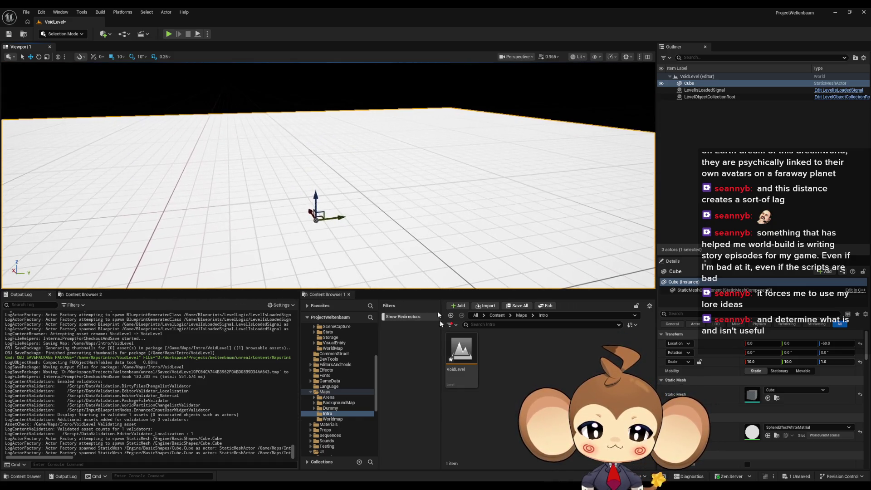
{"action": "left_click", "coordinate": [497, 316]}
Browse Content > Blueprints > OverworldLogic > PointOfInterestTypes to reach the POI blueprints.
{"action": "scroll", "coordinate": [487, 403], "scroll_direction": "down", "scroll_amount": 5}
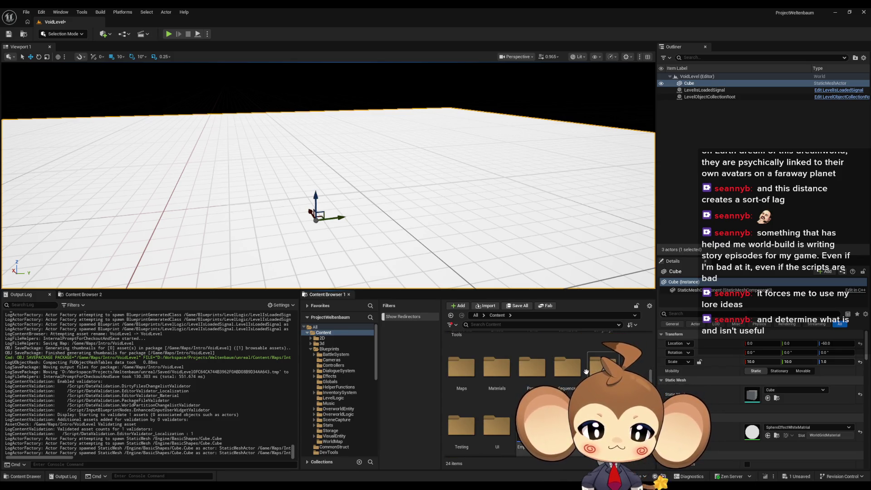
{"action": "scroll", "coordinate": [491, 408], "scroll_direction": "up", "scroll_amount": 5}
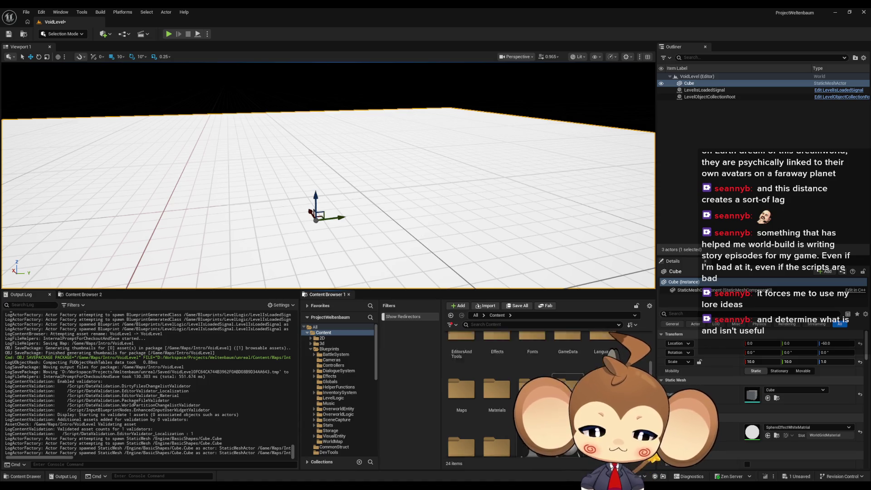
{"action": "double_click", "coordinate": [532, 351]}
{"action": "scroll", "coordinate": [507, 413], "scroll_direction": "down", "scroll_amount": 2}
{"action": "double_click", "coordinate": [497, 433]}
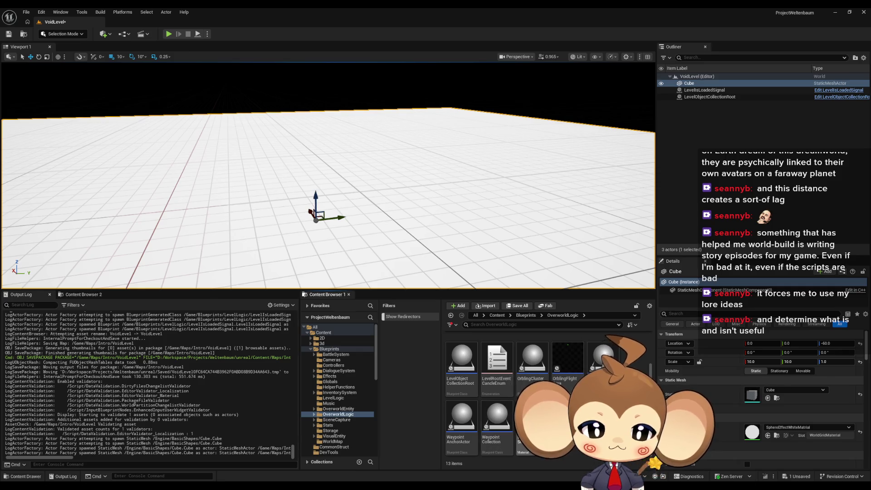
{"action": "scroll", "coordinate": [499, 399], "scroll_direction": "up", "scroll_amount": 2}
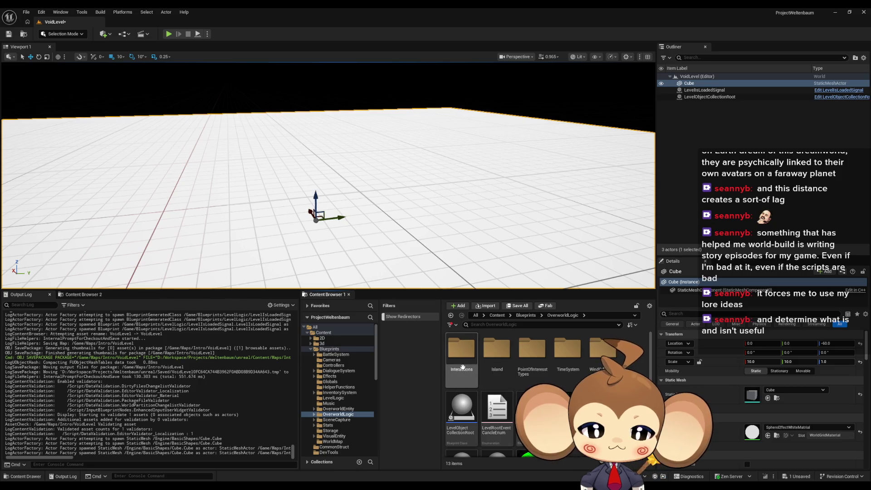
{"action": "double_click", "coordinate": [462, 358]}
{"action": "left_click", "coordinate": [563, 315]}
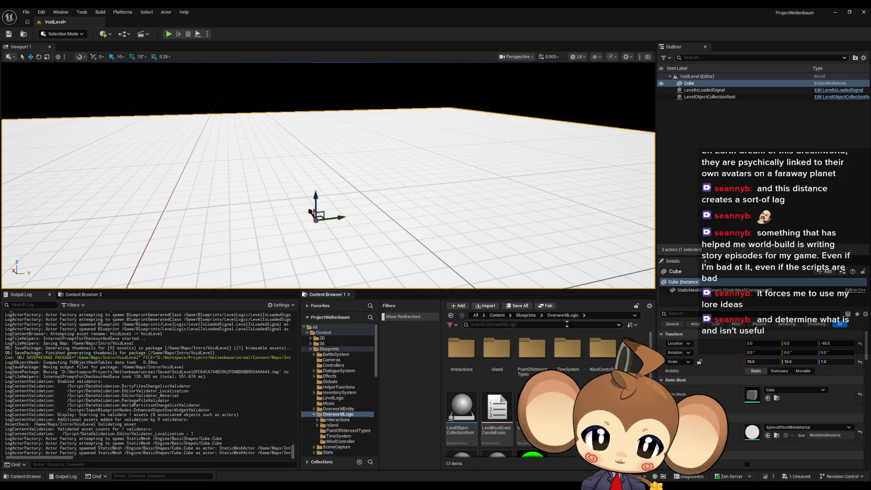
{"action": "double_click", "coordinate": [532, 349]}
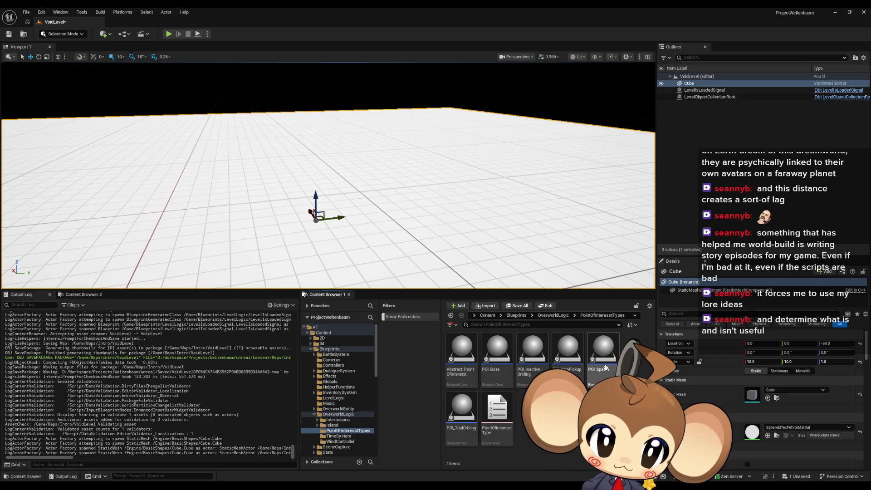
Drop a POI_Spawn actor onto the VoidLevel floor and save the level.
{"action": "mouse_move", "coordinate": [606, 366]}
{"action": "left_mouse_down"}
{"action": "mouse_move", "coordinate": [405, 272]}
{"action": "mouse_move", "coordinate": [442, 282]}
{"action": "left_mouse_up"}
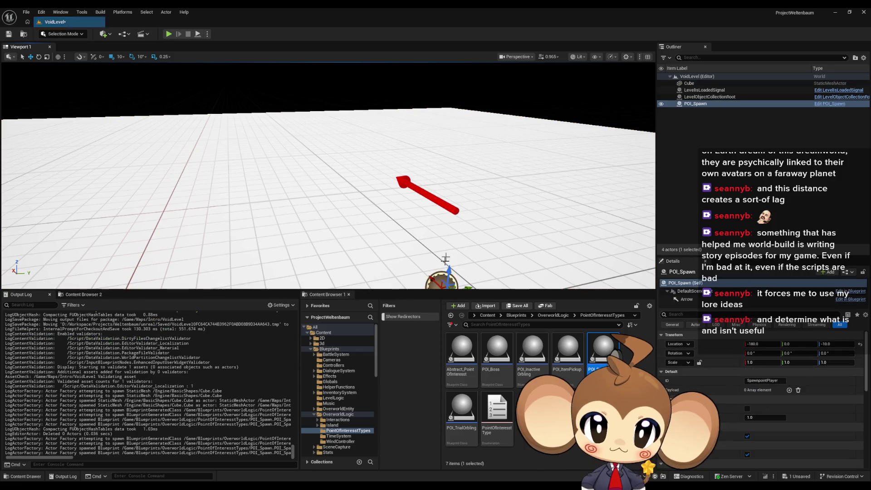
{"action": "scroll", "coordinate": [328, 177], "scroll_direction": "down", "scroll_amount": 5}
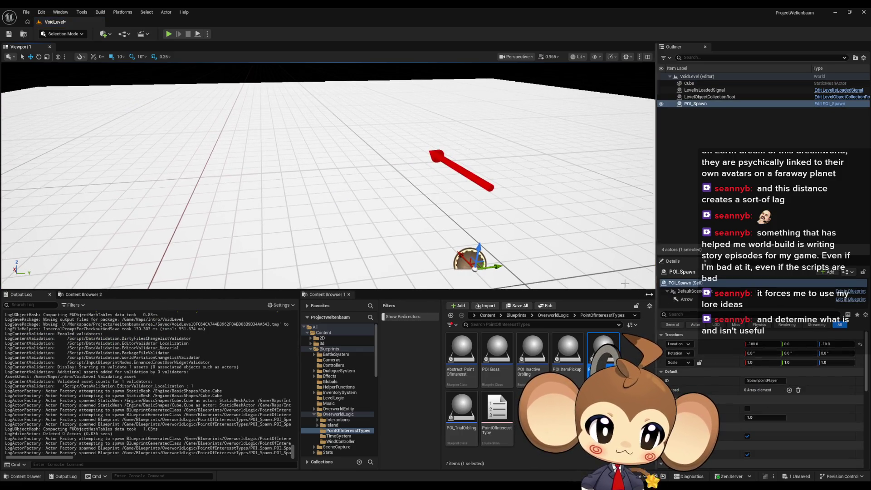
{"action": "mouse_move", "coordinate": [329, 176]}
{"action": "left_mouse_down"}
{"action": "mouse_move", "coordinate": [329, 163]}
{"action": "mouse_move", "coordinate": [318, 172]}
{"action": "mouse_move", "coordinate": [345, 186]}
{"action": "left_mouse_up"}
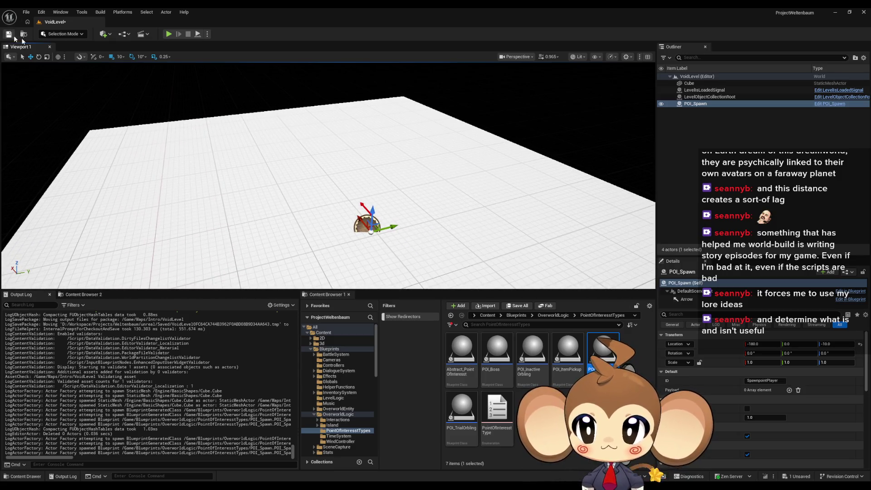
{"action": "left_click", "coordinate": [9, 34]}
{"action": "left_click", "coordinate": [553, 393]}
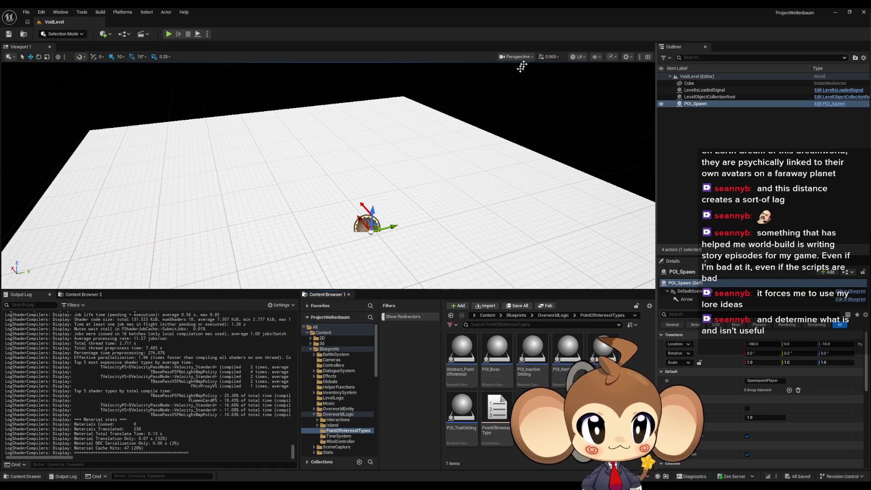
Run DevTool_FillArrays on LevelObjectCollectionRoot, nudge POI_Spawn slightly, save, and bring up OverworldController.
{"action": "left_click", "coordinate": [722, 98]}
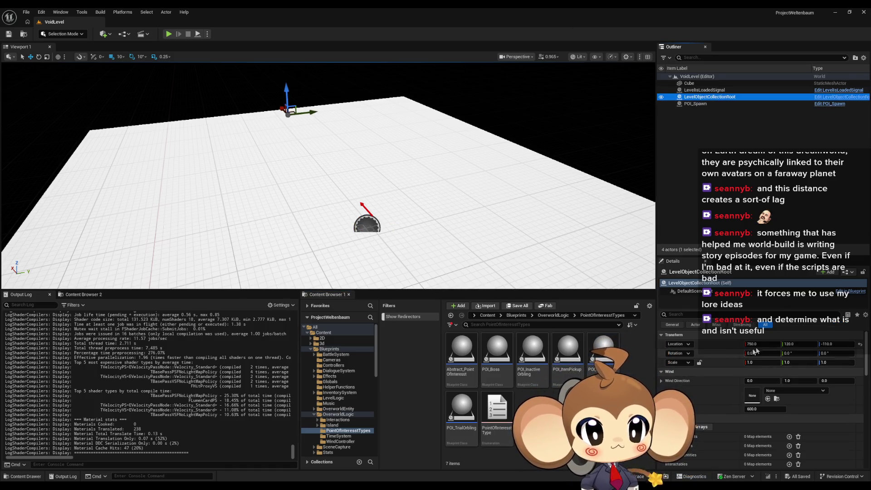
{"action": "scroll", "coordinate": [710, 392], "scroll_direction": "down", "scroll_amount": 3}
{"action": "left_click", "coordinate": [708, 386]}
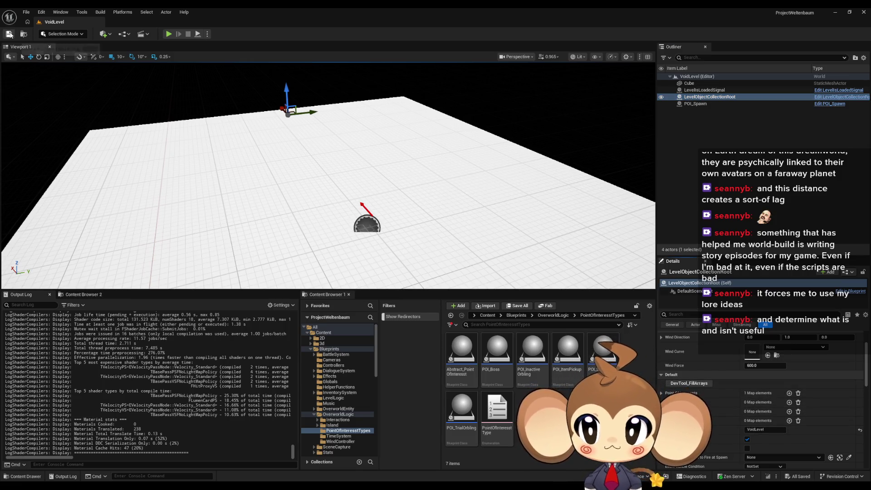
{"action": "left_click", "coordinate": [371, 226]}
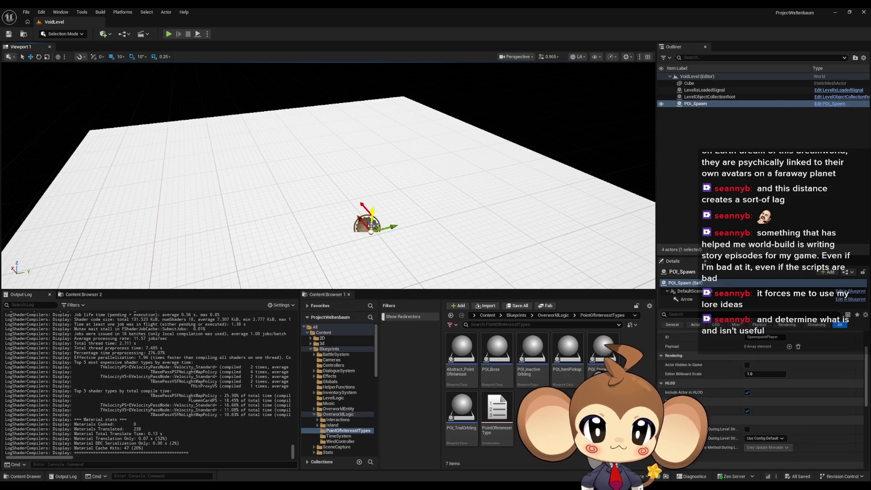
{"action": "left_click_drag", "start_coordinate": [393, 226], "coordinate": [393, 225]}
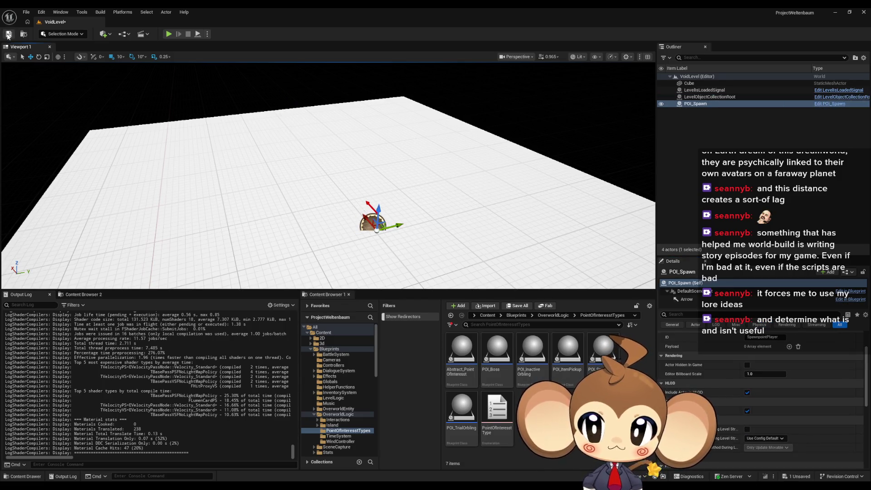
{"action": "left_click", "coordinate": [8, 34]}
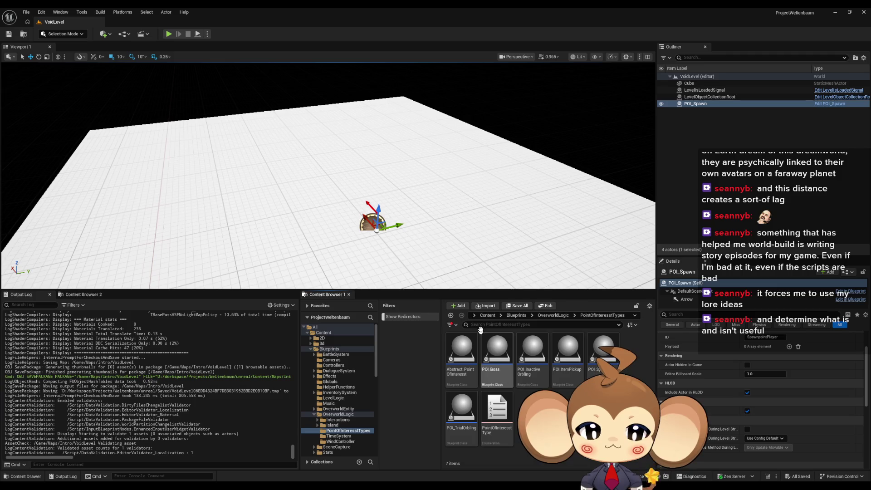
{"action": "left_click", "coordinate": [488, 316]}
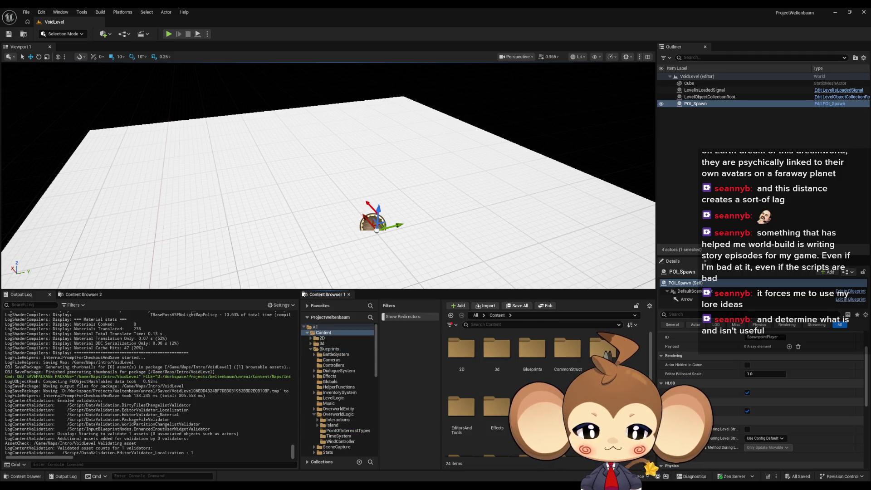
{"action": "left_click", "coordinate": [398, 455]}
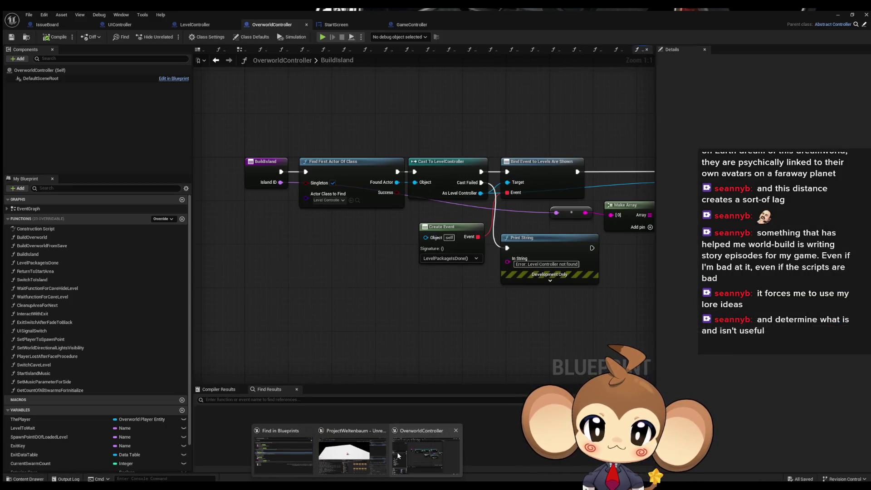
Move from the OverworldController BuildIsland graph to the GameController Blueprint.
{"action": "left_click", "coordinate": [398, 456]}
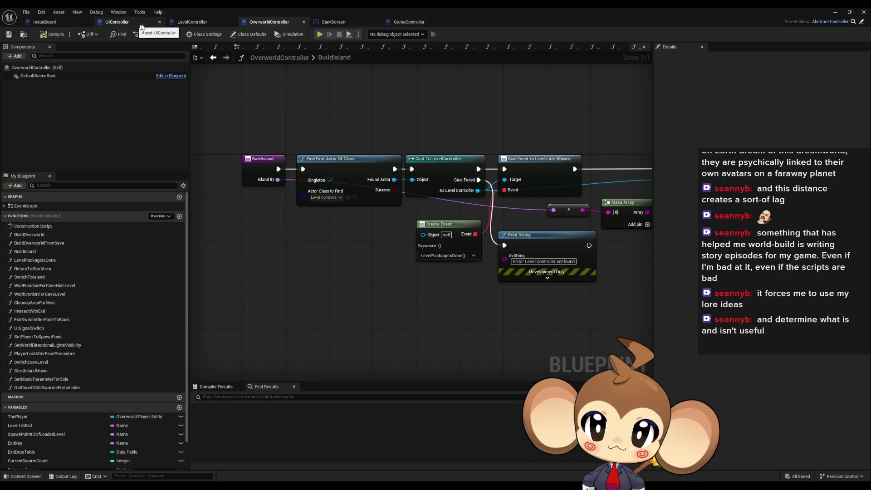
{"action": "mouse_move", "coordinate": [501, 155]}
{"action": "left_mouse_down"}
{"action": "mouse_move", "coordinate": [231, 119]}
{"action": "mouse_move", "coordinate": [537, 164]}
{"action": "left_mouse_up"}
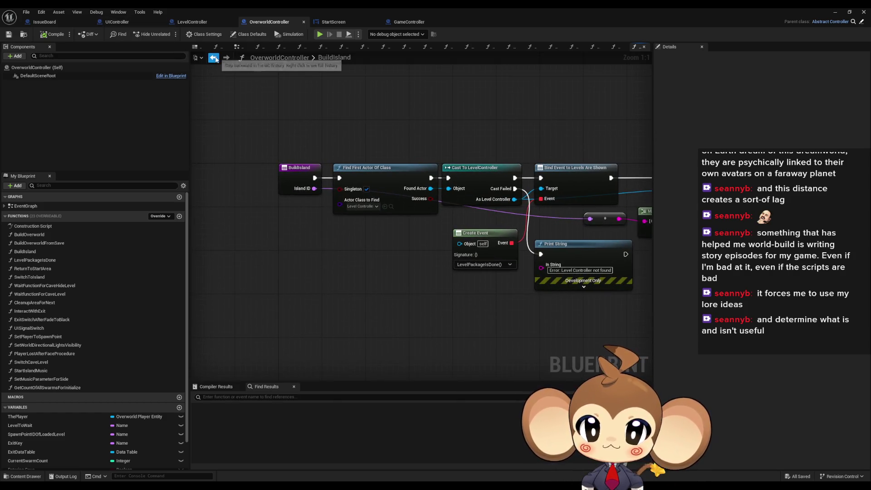
{"action": "left_click", "coordinate": [411, 22]}
Pan and zoom the ExecuteCommand graph until Build Overworld → Build Island (StartArea) is visible.
{"action": "scroll", "coordinate": [358, 219], "scroll_direction": "down", "scroll_amount": 2}
{"action": "left_click_drag", "start_coordinate": [358, 219], "coordinate": [604, 232]}
{"action": "left_click_drag", "start_coordinate": [365, 201], "coordinate": [631, 199]}
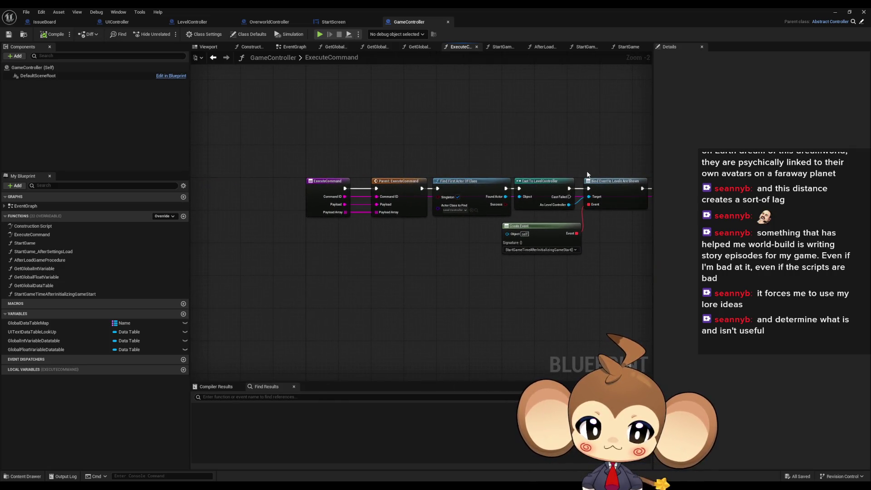
{"action": "left_click_drag", "start_coordinate": [588, 175], "coordinate": [529, 171]}
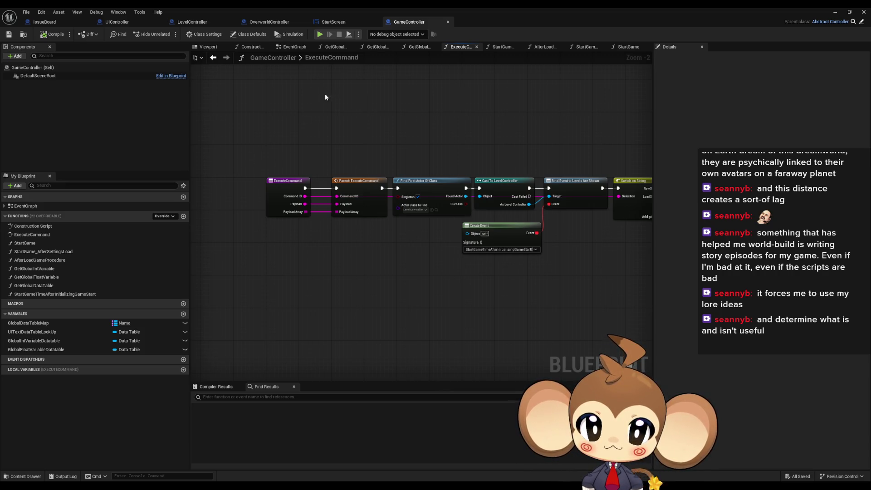
{"action": "left_click_drag", "start_coordinate": [325, 96], "coordinate": [372, 94]}
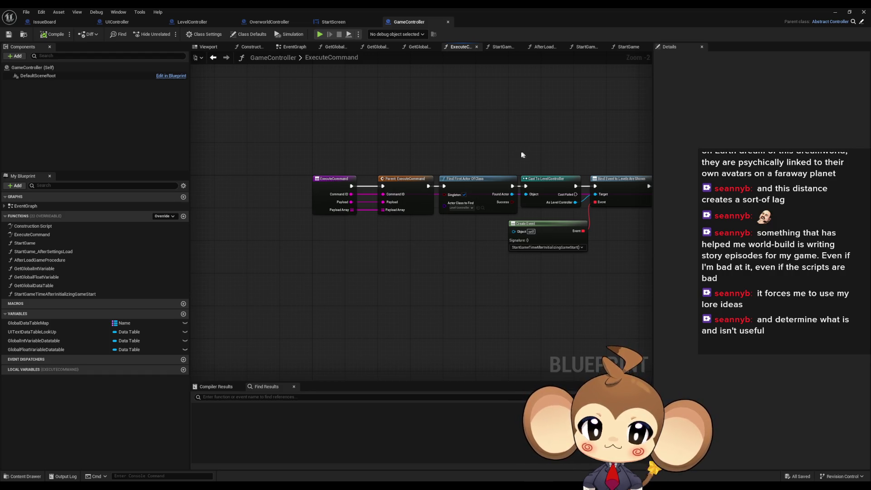
{"action": "scroll", "coordinate": [408, 152], "scroll_direction": "up", "scroll_amount": 2}
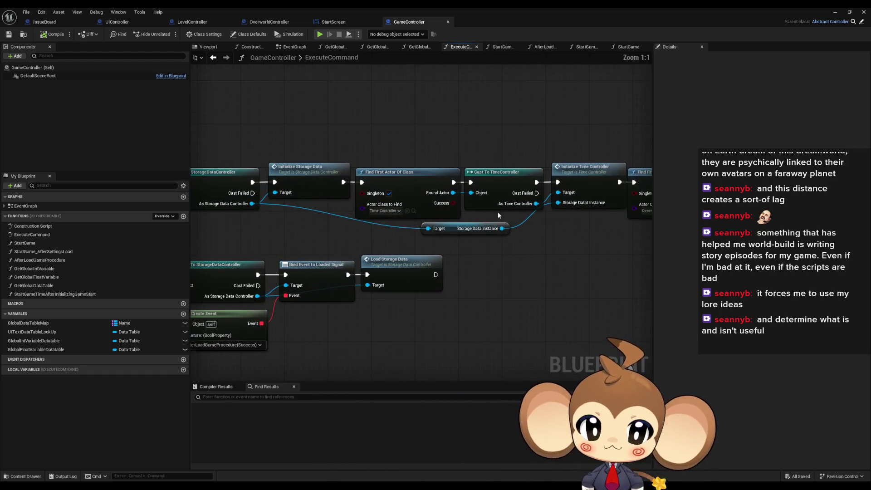
{"action": "mouse_move", "coordinate": [582, 234]}
{"action": "left_mouse_down"}
{"action": "mouse_move", "coordinate": [559, 227]}
{"action": "mouse_move", "coordinate": [667, 225]}
{"action": "left_mouse_up"}
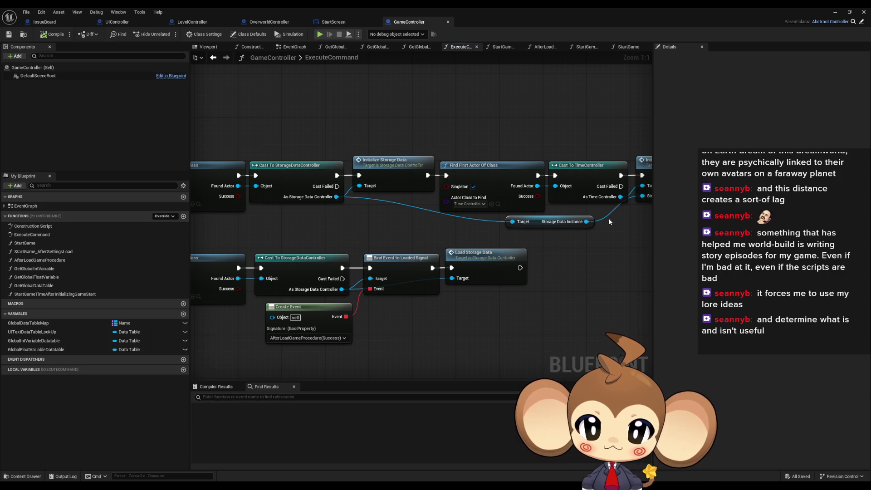
{"action": "left_click_drag", "start_coordinate": [609, 219], "coordinate": [863, 214]}
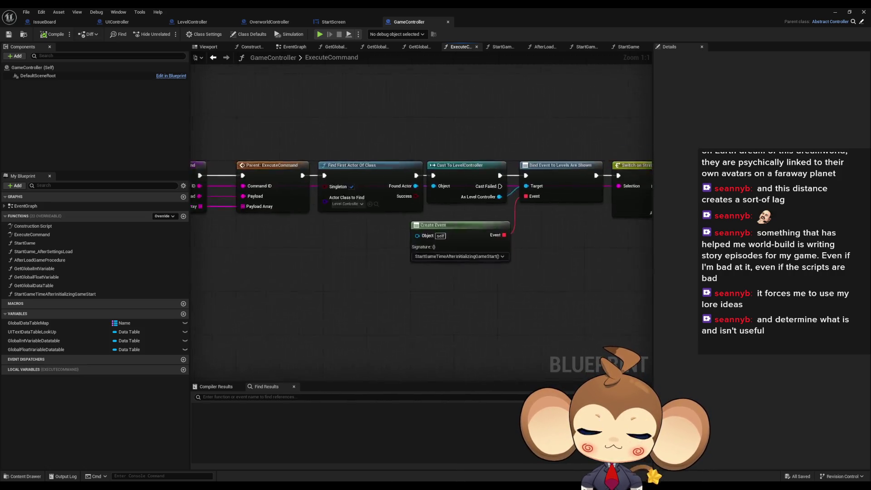
{"action": "left_click_drag", "start_coordinate": [192, 191], "coordinate": [399, 197]}
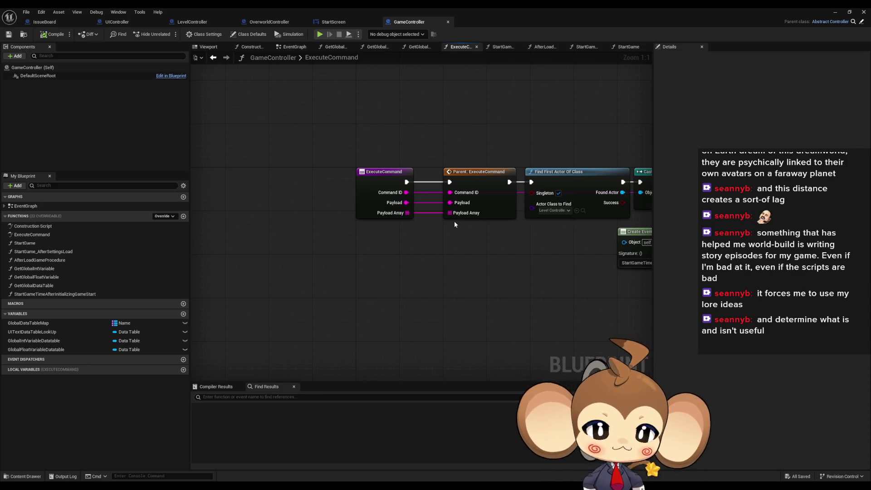
{"action": "scroll", "coordinate": [456, 220], "scroll_direction": "down", "scroll_amount": 3}
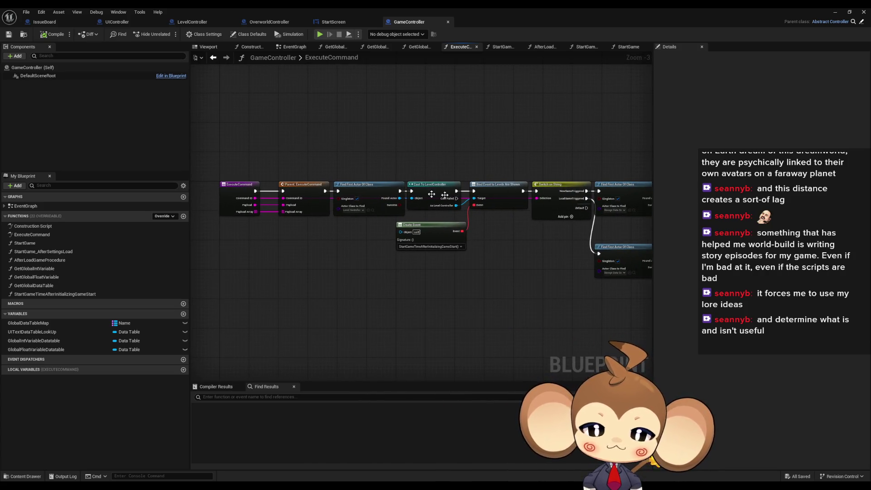
{"action": "mouse_move", "coordinate": [526, 237]}
{"action": "left_mouse_down"}
{"action": "mouse_move", "coordinate": [353, 216]}
{"action": "mouse_move", "coordinate": [479, 229]}
{"action": "mouse_move", "coordinate": [413, 217]}
{"action": "left_mouse_up"}
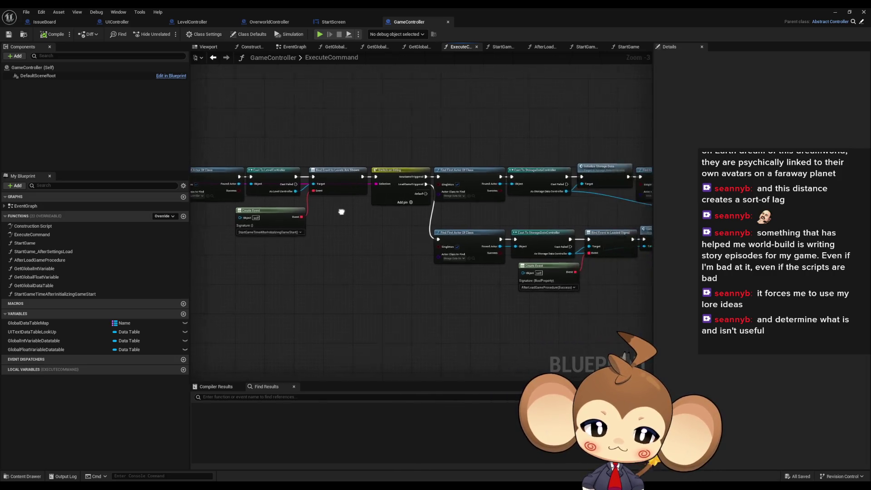
{"action": "scroll", "coordinate": [413, 216], "scroll_direction": "up", "scroll_amount": 3}
{"action": "left_click_drag", "start_coordinate": [401, 185], "coordinate": [82, 187]}
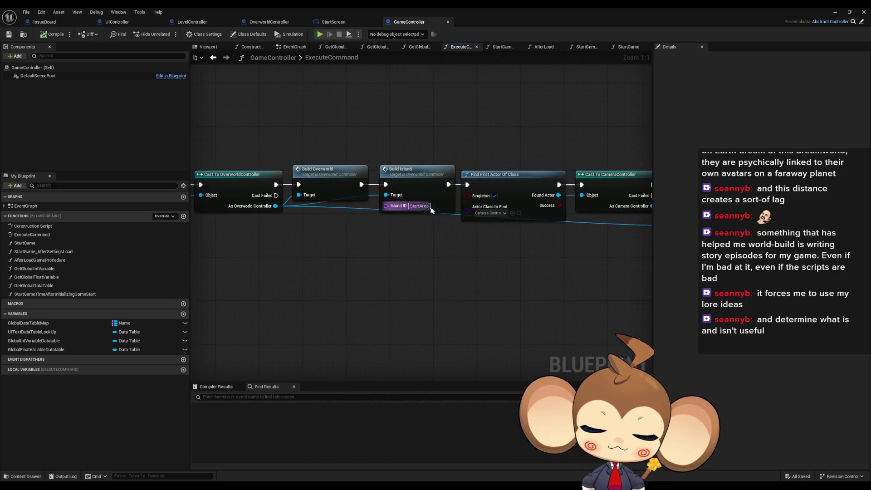
{"action": "left_click", "coordinate": [414, 207]}
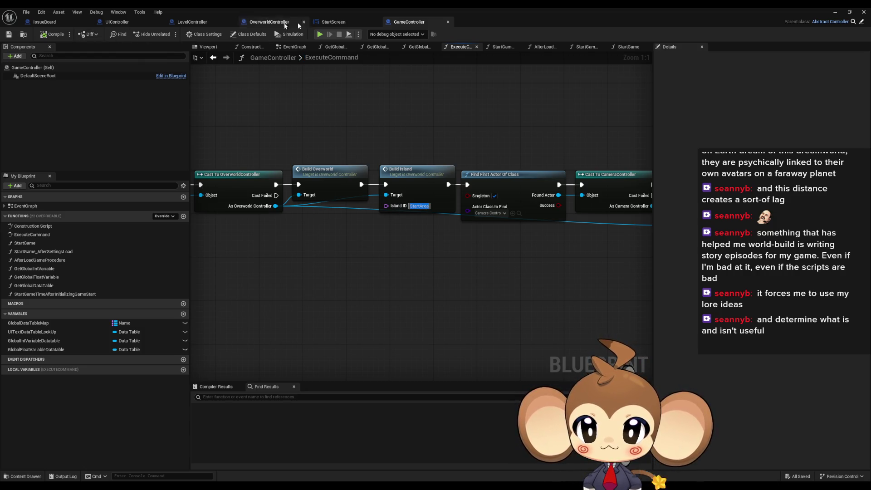
{"action": "left_click", "coordinate": [342, 22]}
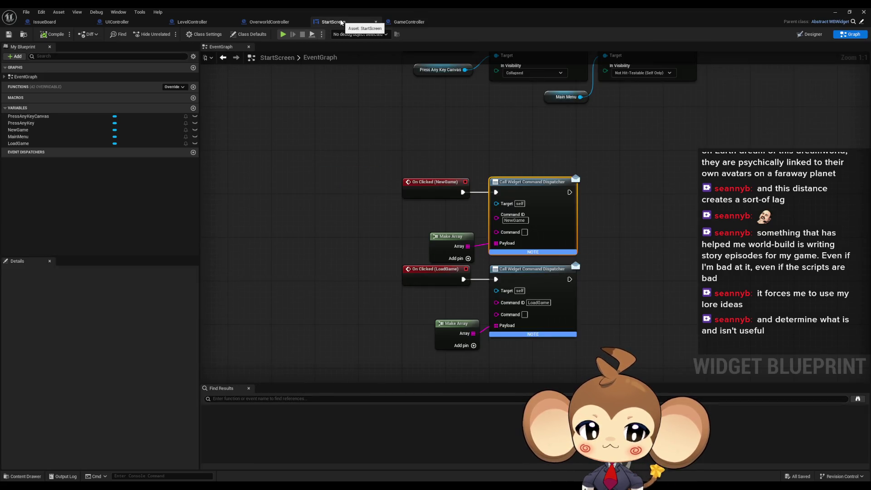
{"action": "left_click", "coordinate": [273, 22]}
{"action": "left_click", "coordinate": [209, 21]}
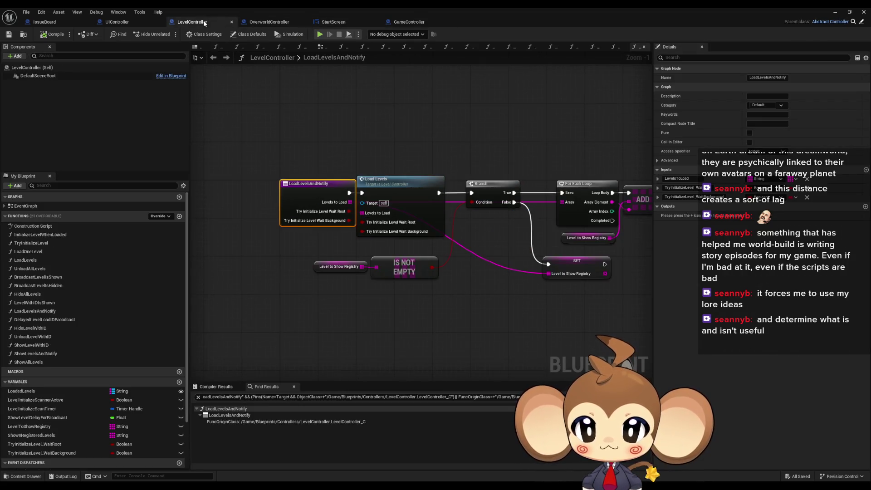
{"action": "left_click", "coordinate": [138, 22]}
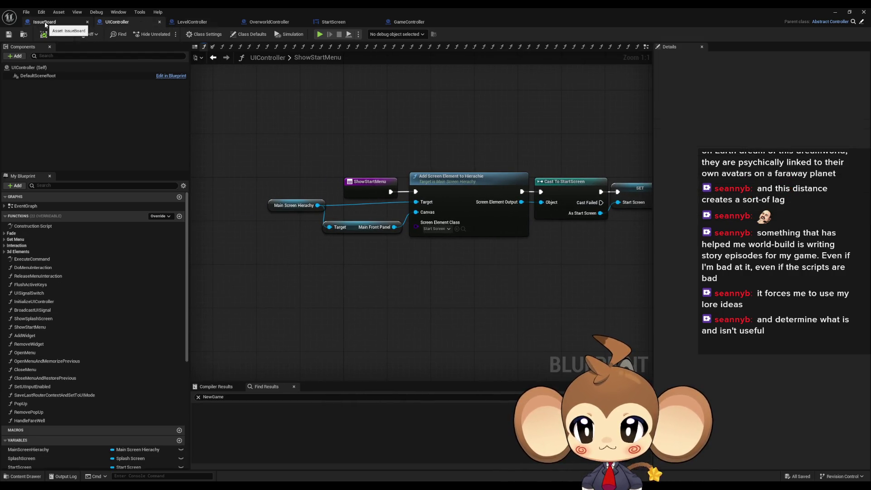
{"action": "left_click", "coordinate": [410, 21]}
{"action": "double_click", "coordinate": [432, 13]}
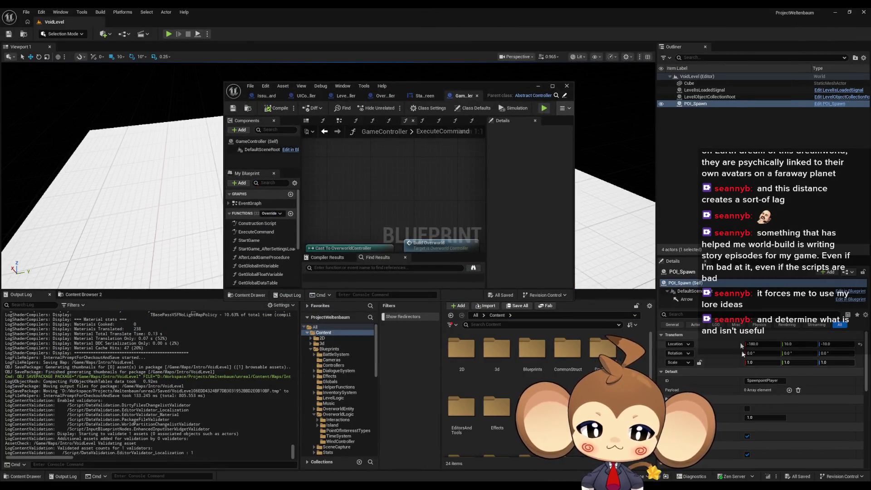
{"action": "left_click", "coordinate": [710, 97]}
{"action": "scroll", "coordinate": [765, 436], "scroll_direction": "down", "scroll_amount": 5}
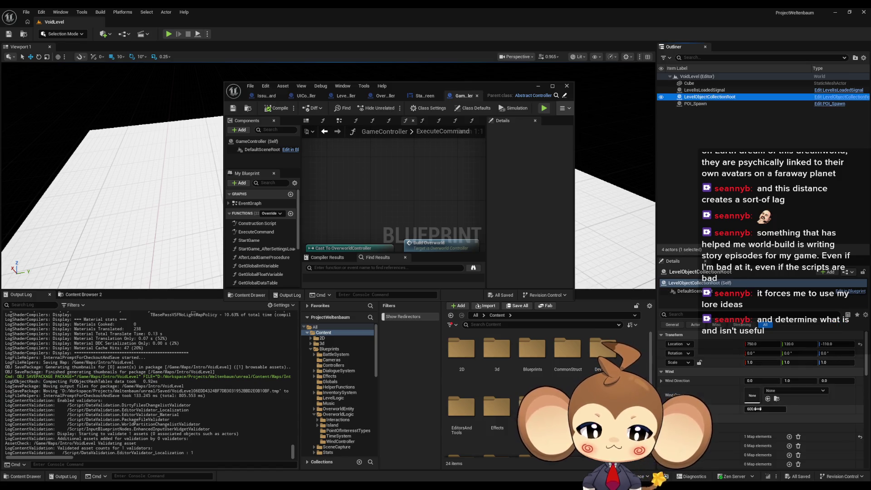
{"action": "left_click", "coordinate": [765, 376]}
{"action": "double_click", "coordinate": [443, 85]}
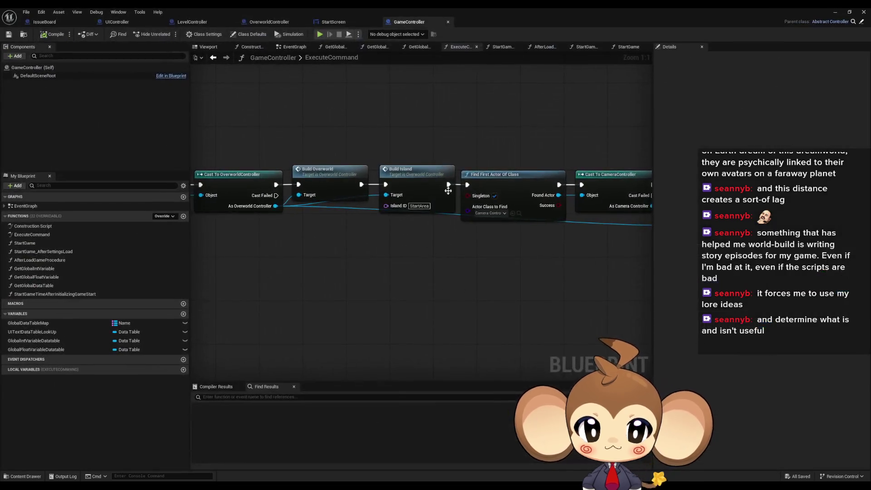
Keep a StartArea copy of Build Island above the chain and set the original's Island ID to VoidLevel.
{"action": "left_click", "coordinate": [396, 178]}
{"action": "key", "text": "ctrl+c"}
{"action": "key", "text": "ctrl+v"}
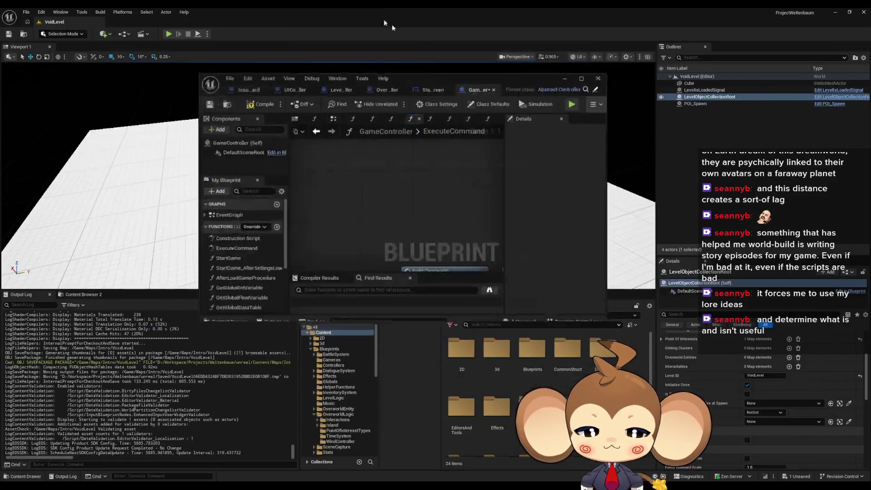
{"action": "double_click", "coordinate": [318, 9]}
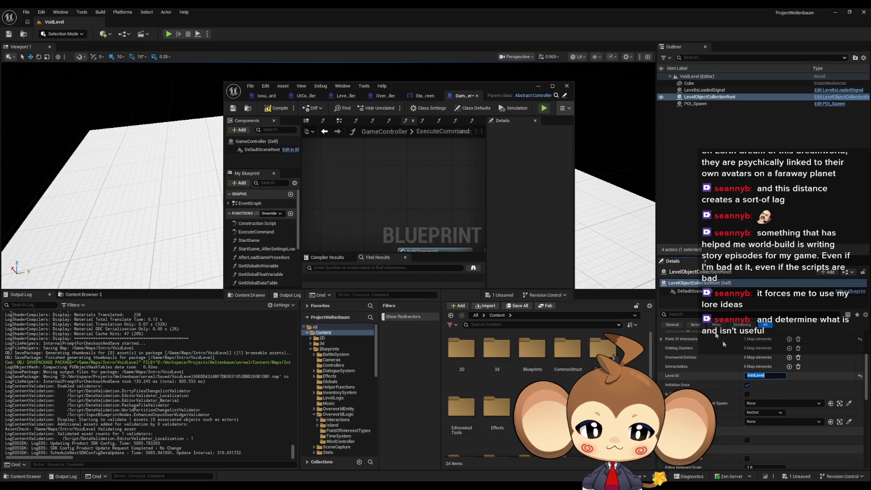
{"action": "double_click", "coordinate": [448, 86]}
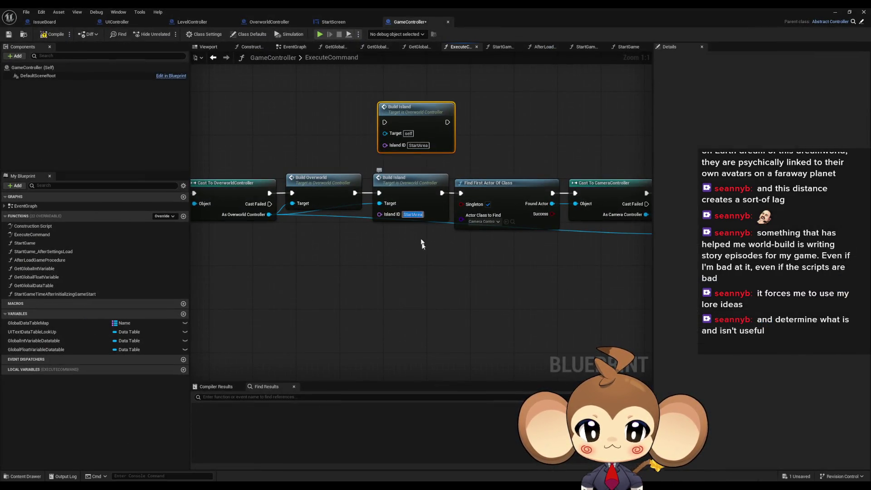
{"action": "left_click_drag", "start_coordinate": [415, 114], "coordinate": [410, 120]}
{"action": "left_click", "coordinate": [474, 93]}
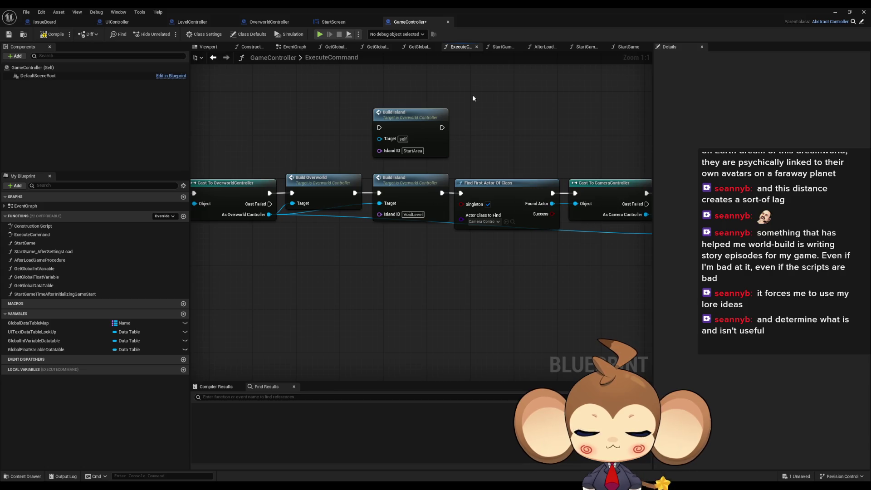
{"action": "mouse_move", "coordinate": [586, 155]}
{"action": "left_mouse_down"}
{"action": "mouse_move", "coordinate": [336, 161]}
{"action": "mouse_move", "coordinate": [330, 154]}
{"action": "mouse_move", "coordinate": [645, 213]}
{"action": "left_mouse_up"}
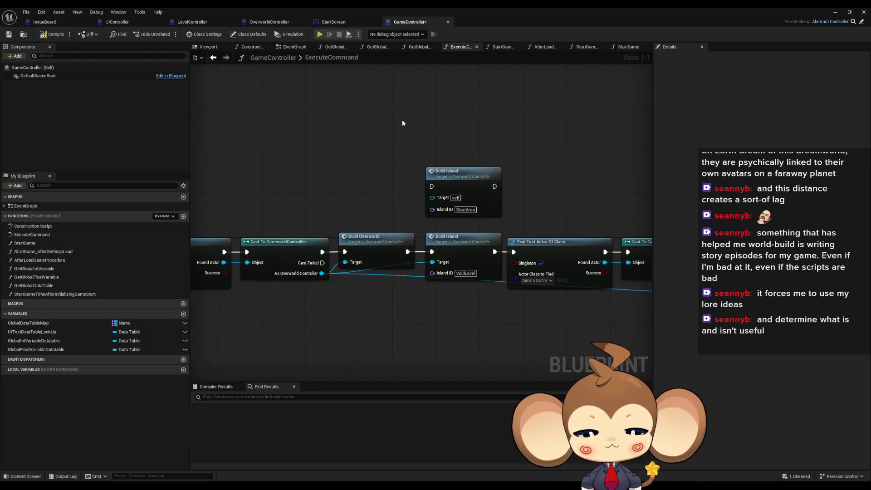
{"action": "left_click", "coordinate": [459, 267]}
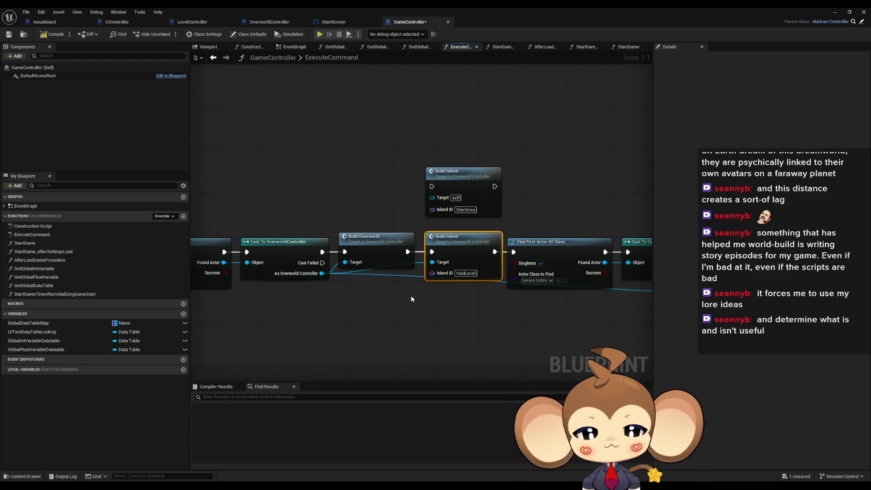
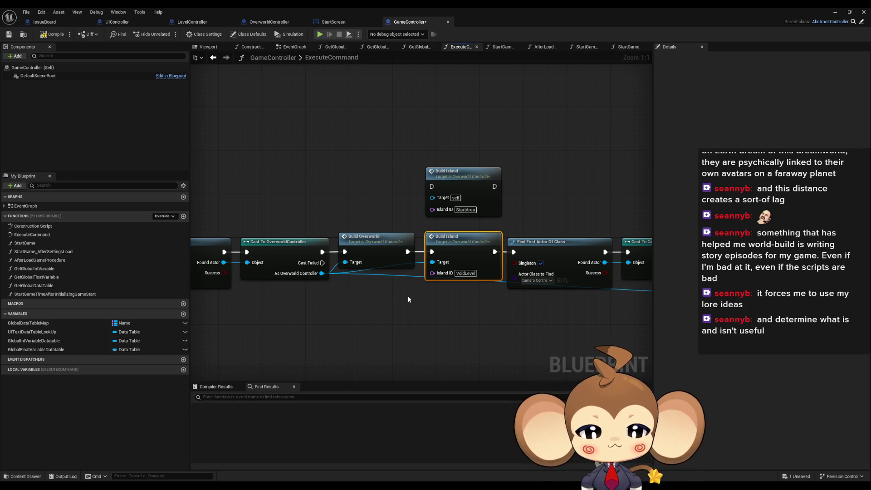
Save the GameController blueprint and confirm the StartArea and VoidLevel island IDs.
{"action": "left_click_drag", "start_coordinate": [516, 213], "coordinate": [433, 221]}
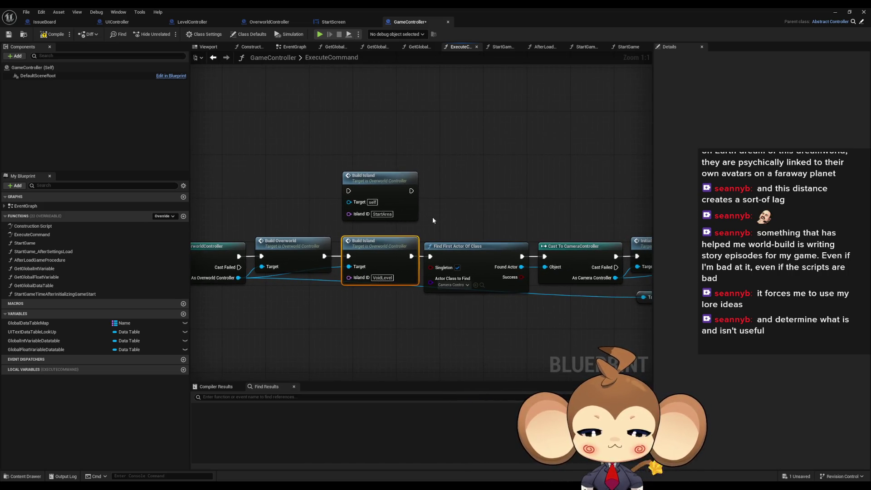
{"action": "left_click", "coordinate": [52, 34]}
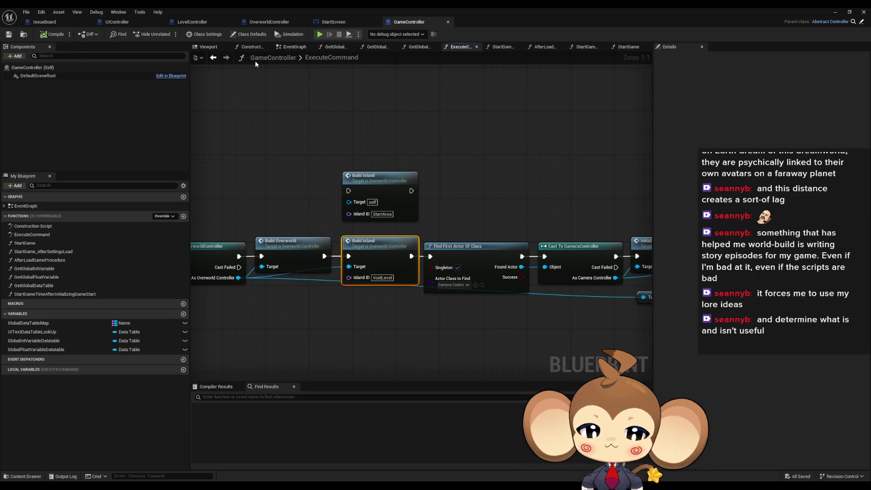
{"action": "left_click", "coordinate": [382, 214]}
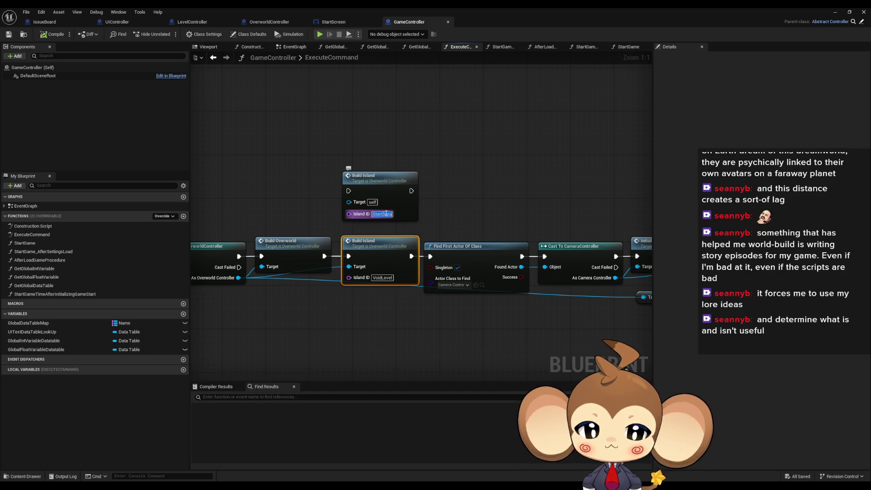
{"action": "left_click", "coordinate": [333, 224]}
{"action": "mouse_move", "coordinate": [333, 224]}
{"action": "left_mouse_down"}
{"action": "mouse_move", "coordinate": [364, 205]}
{"action": "mouse_move", "coordinate": [375, 218]}
{"action": "left_mouse_up"}
{"action": "left_click", "coordinate": [427, 269]}
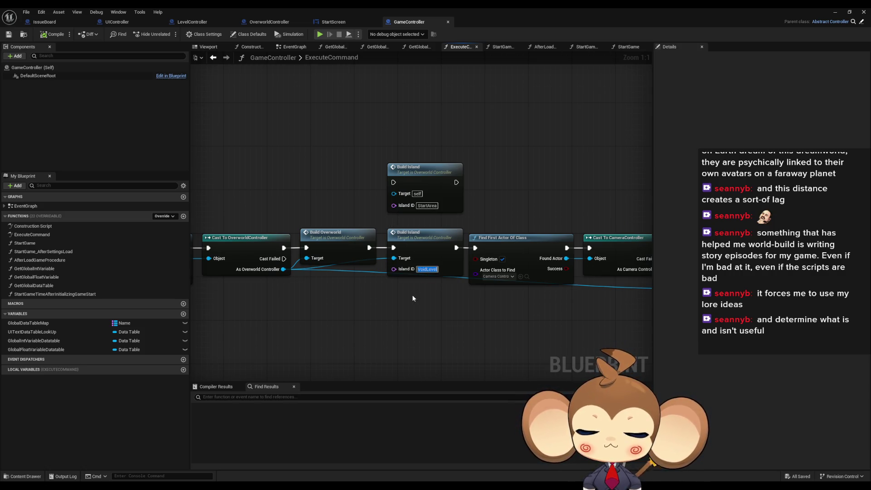
{"action": "left_click", "coordinate": [433, 263]}
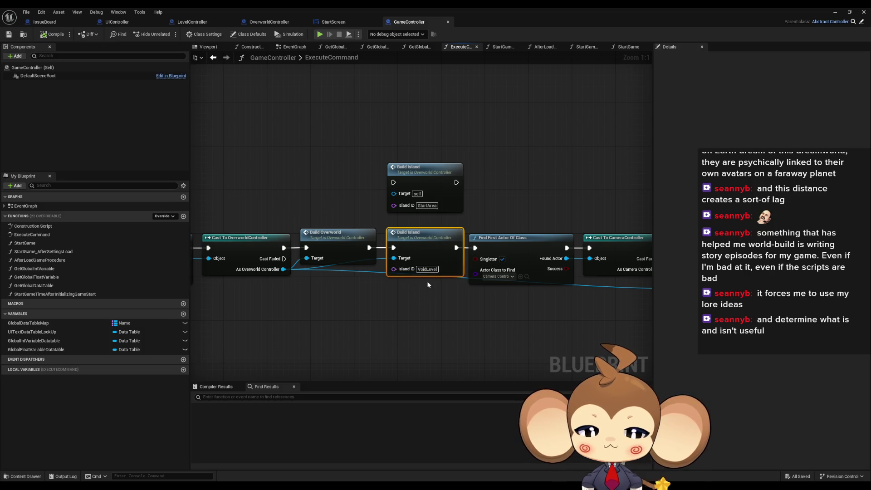
Inspect the ExecuteCommand entry node's actions, then move to the StartScreen widget graph.
{"action": "scroll", "coordinate": [426, 284], "scroll_direction": "down", "scroll_amount": 2}
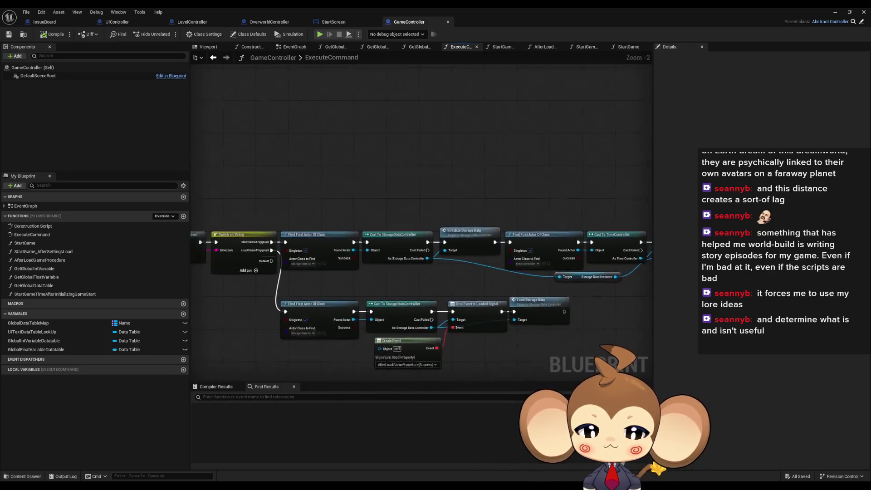
{"action": "left_click_drag", "start_coordinate": [418, 257], "coordinate": [430, 257]}
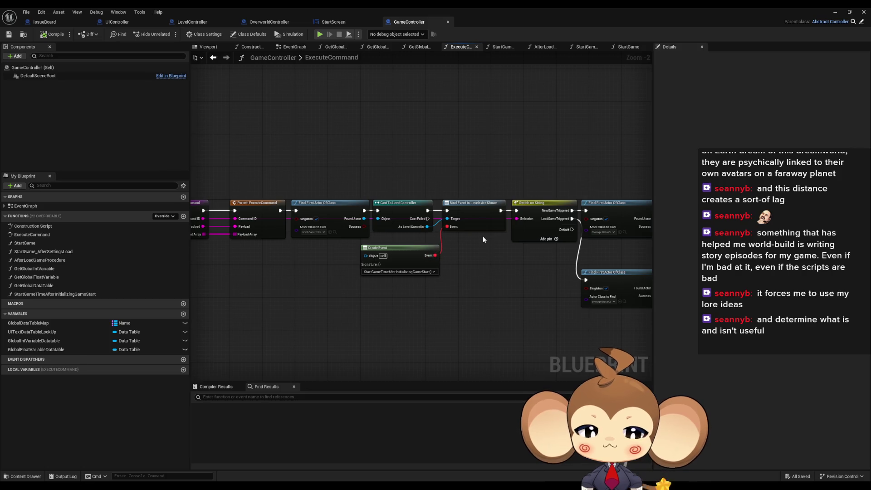
{"action": "left_click_drag", "start_coordinate": [483, 240], "coordinate": [754, 239]}
{"action": "scroll", "coordinate": [371, 211], "scroll_direction": "up", "scroll_amount": 2}
{"action": "left_click", "coordinate": [371, 212]}
{"action": "right_click", "coordinate": [357, 211]}
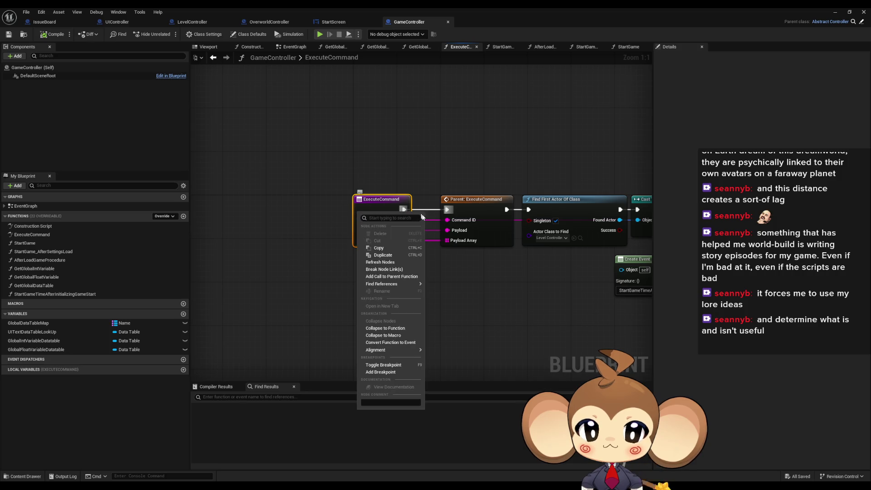
{"action": "mouse_move", "coordinate": [398, 285]}
{"action": "left_click", "coordinate": [471, 308]}
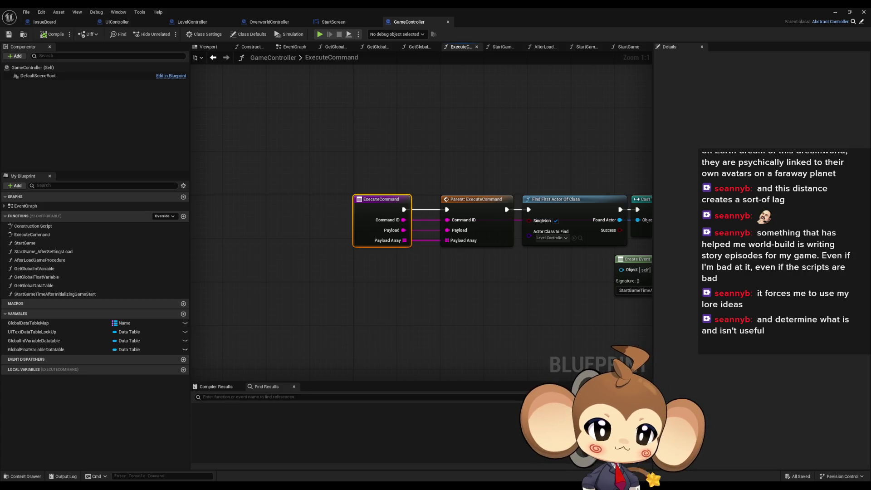
{"action": "left_click", "coordinate": [334, 22]}
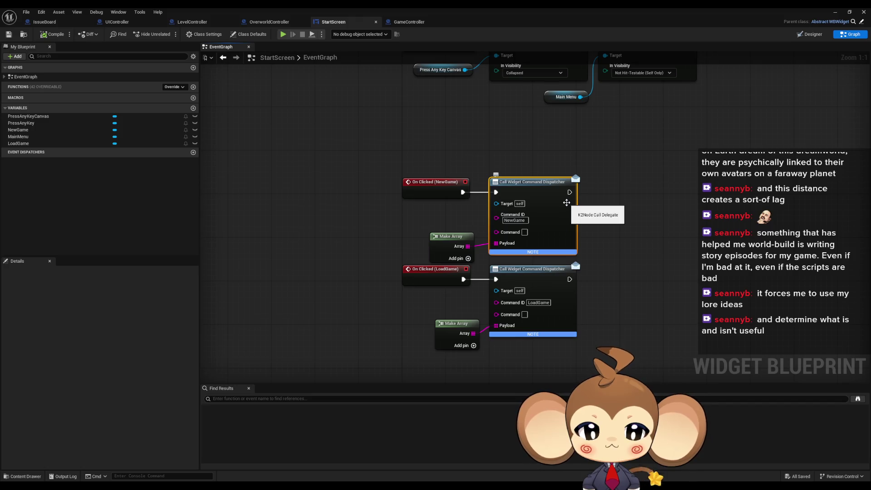
Find references to Call Widget Command Dispatcher, changing the search to 'bind Widget Command Dispatcher'.
{"action": "right_click", "coordinate": [541, 200]}
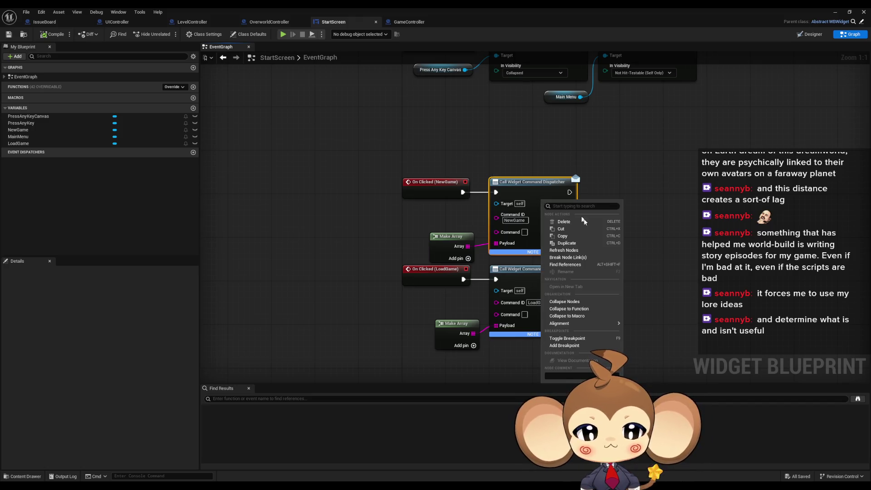
{"action": "left_click", "coordinate": [563, 264]}
{"action": "double_click", "coordinate": [217, 399]}
{"action": "type", "text": "bind"}
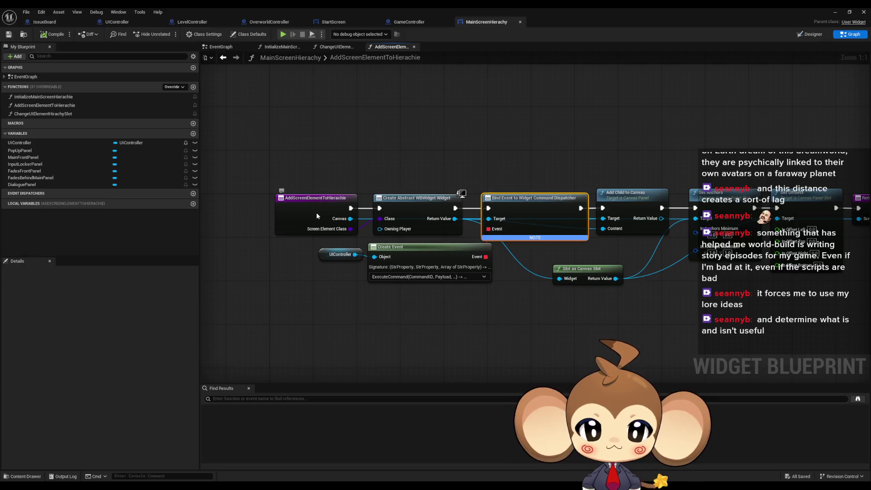
Open MainScreenHierachy's AddScreenElementToHierachie function from the search results.
{"action": "left_click", "coordinate": [317, 212]}
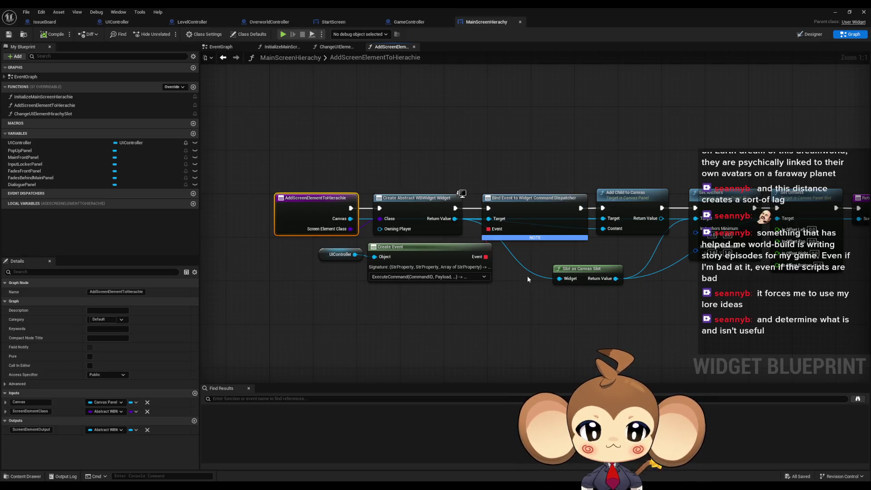
{"action": "mouse_move", "coordinate": [527, 276]}
{"action": "left_mouse_down"}
{"action": "mouse_move", "coordinate": [454, 277]}
{"action": "mouse_move", "coordinate": [508, 275]}
{"action": "left_mouse_up"}
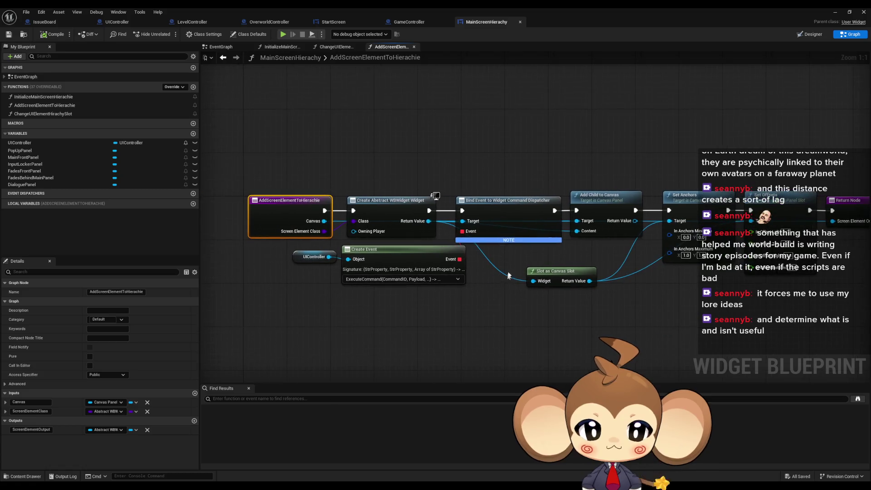
{"action": "left_click", "coordinate": [315, 398]}
Search references for 'call widget' and review the Event Pre Construct result.
{"action": "type", "text": "call widget"}
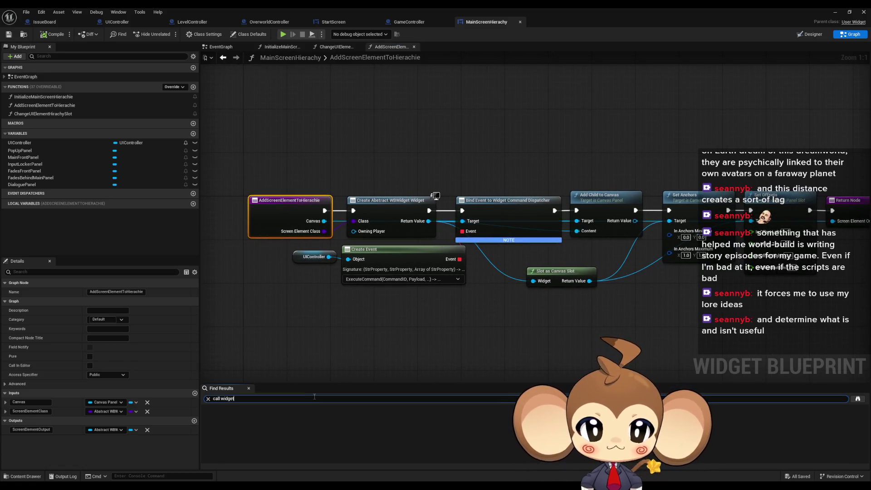
{"action": "key", "text": "Return"}
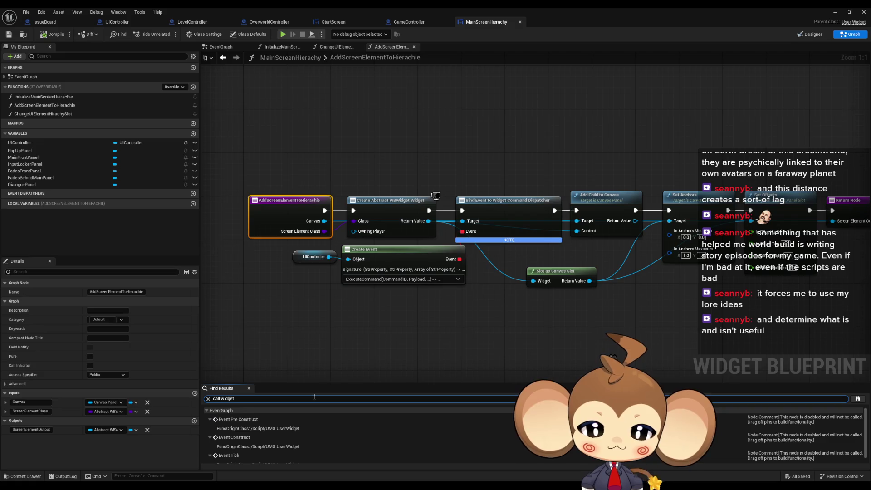
{"action": "left_click", "coordinate": [303, 428]}
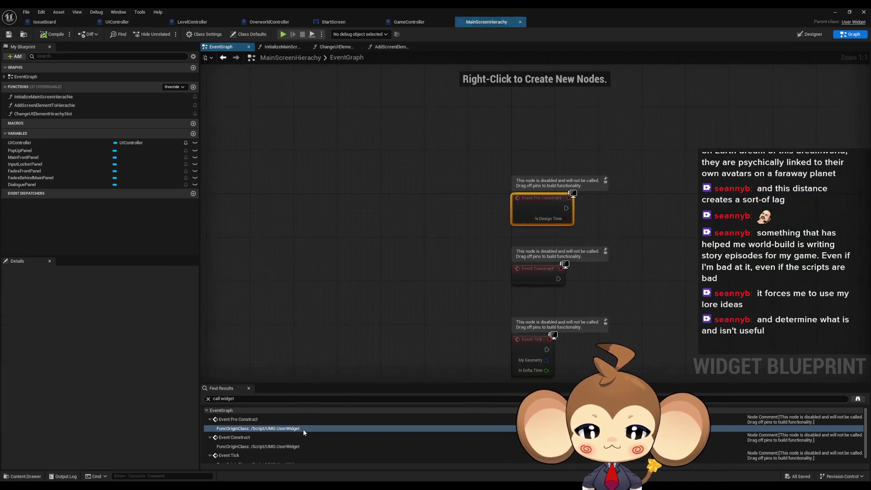
{"action": "scroll", "coordinate": [292, 450], "scroll_direction": "up", "scroll_amount": 1}
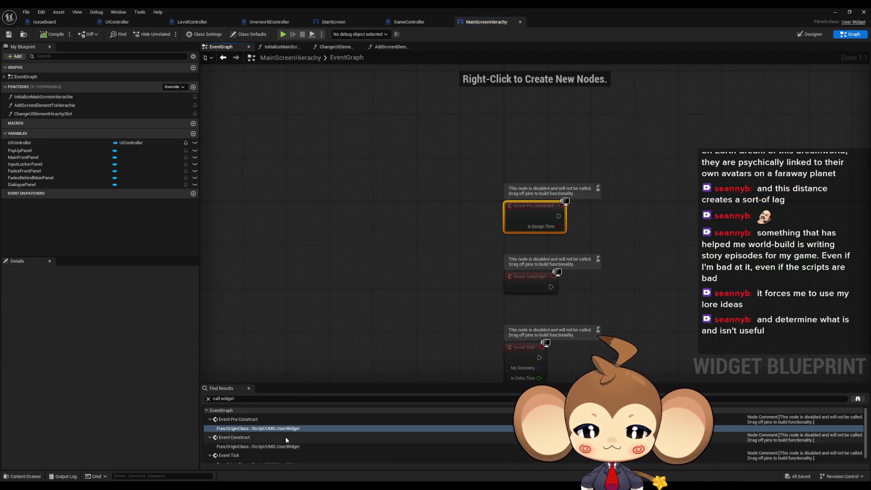
{"action": "left_click", "coordinate": [222, 57]}
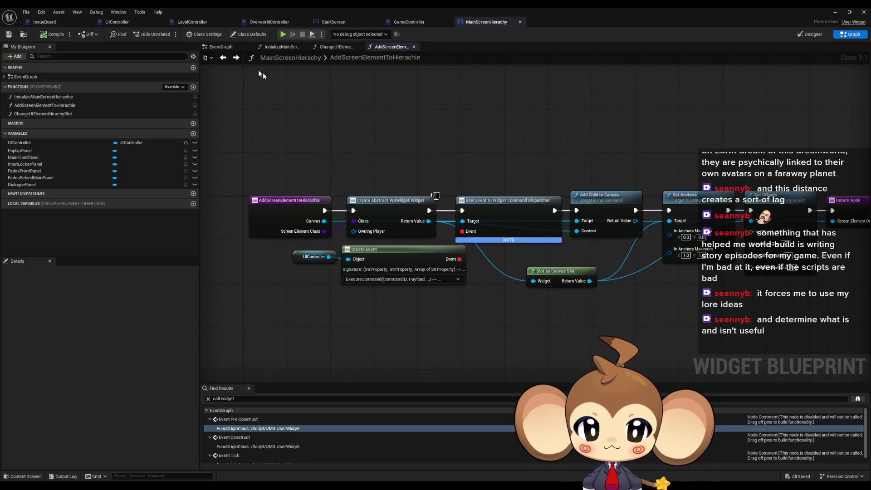
Find references to the Bind Event to Widget Command Dispatcher node.
{"action": "left_click", "coordinate": [508, 211]}
{"action": "right_click", "coordinate": [508, 211]}
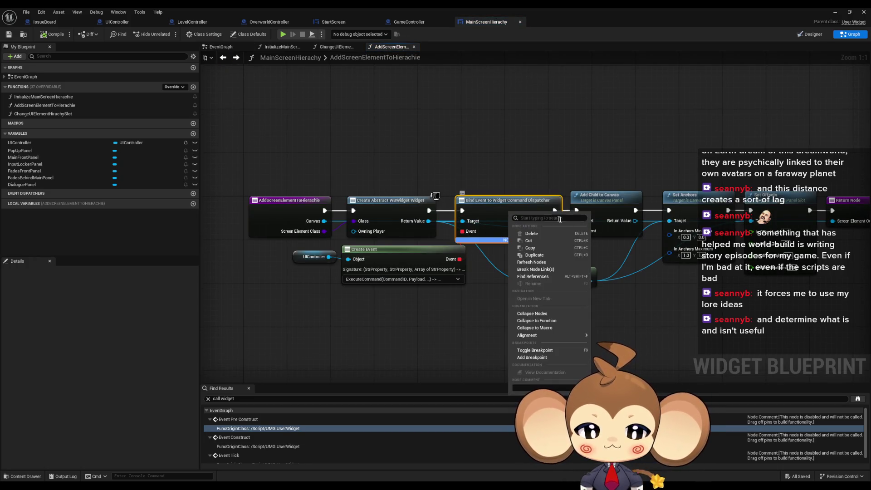
{"action": "left_click", "coordinate": [540, 278]}
{"action": "left_click", "coordinate": [226, 400]}
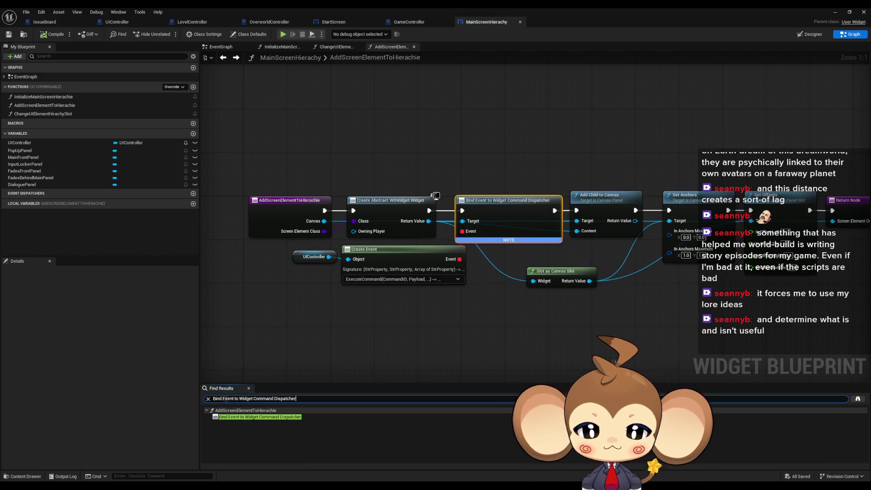
Compare the GameController, StartScreen and MainScreenHierachy graphs, checking StartScreen's NewGame click handler.
{"action": "left_click", "coordinate": [410, 21]}
{"action": "left_click", "coordinate": [339, 22]}
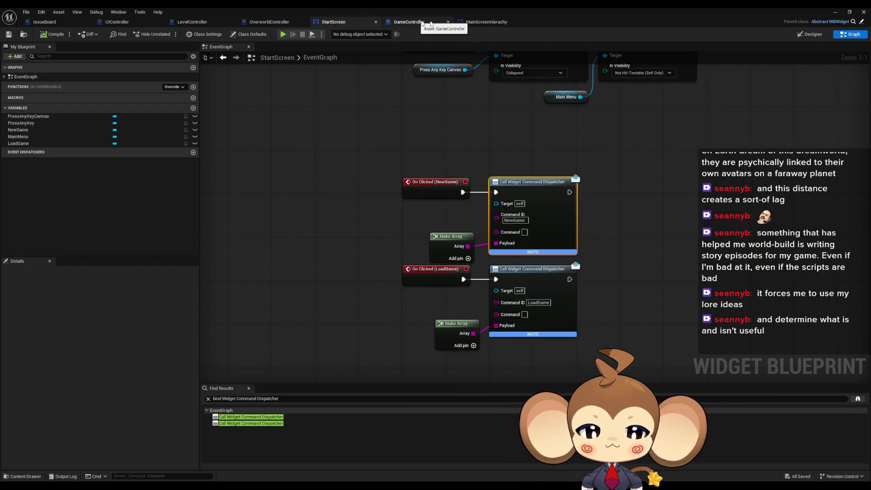
{"action": "left_click", "coordinate": [477, 22]}
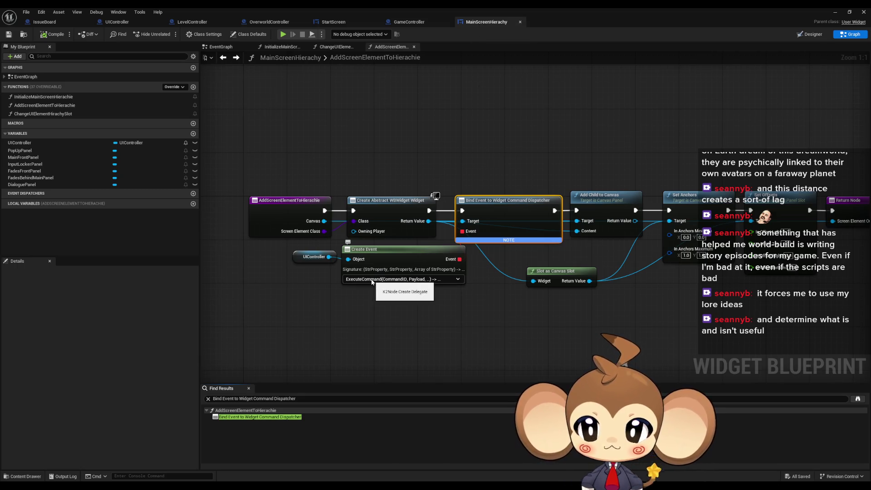
{"action": "left_click", "coordinate": [333, 24]}
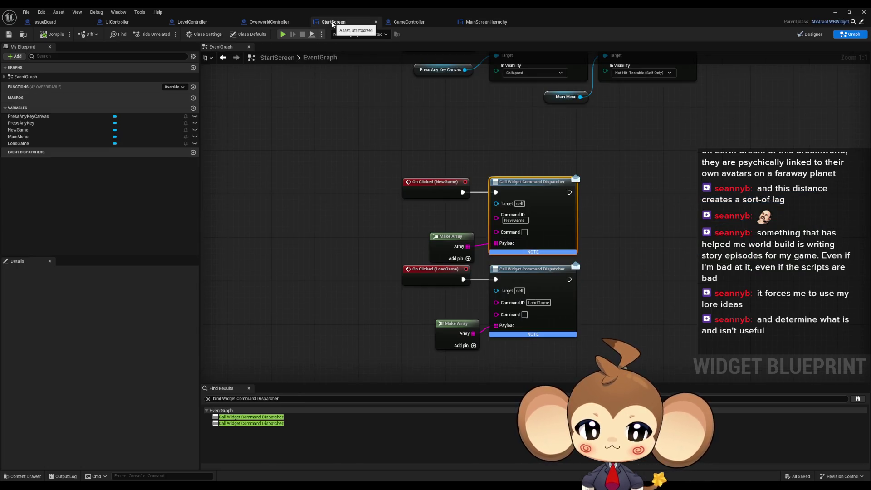
{"action": "left_click", "coordinate": [434, 183]}
{"action": "left_click_drag", "start_coordinate": [496, 150], "coordinate": [492, 191]}
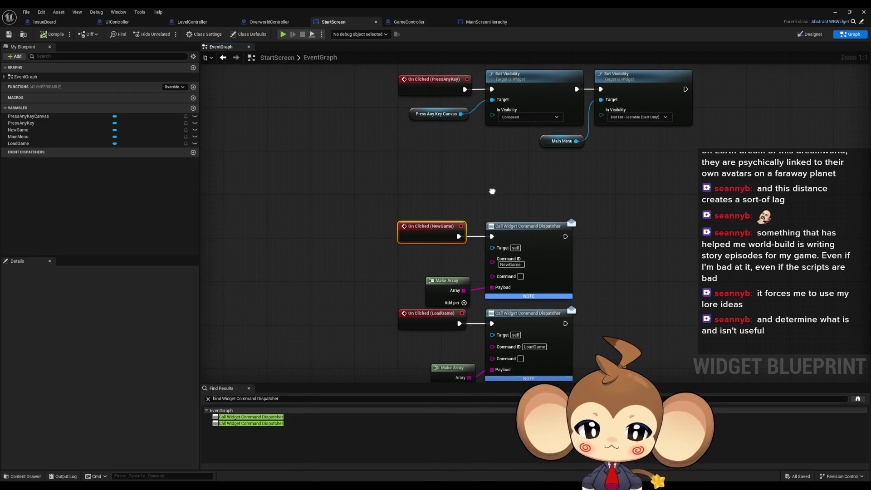
Recheck MainScreenHierachy and StartScreen's NewGame command ID, then restore the editor to a smaller window.
{"action": "left_click", "coordinate": [477, 23]}
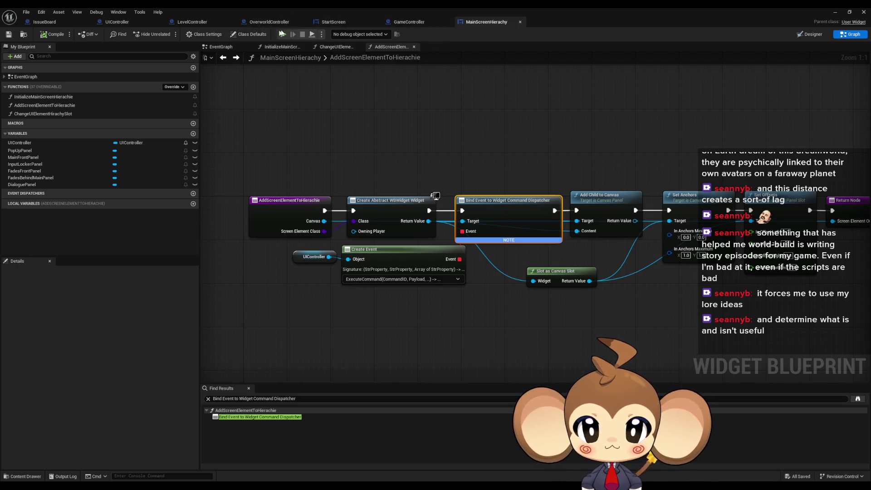
{"action": "left_click", "coordinate": [334, 22]}
{"action": "left_click_drag", "start_coordinate": [609, 248], "coordinate": [583, 216]}
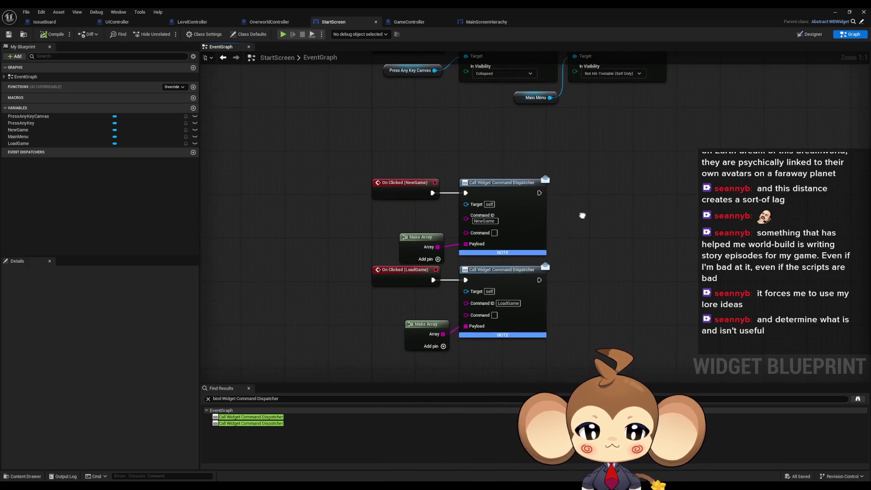
{"action": "left_click", "coordinate": [484, 222]}
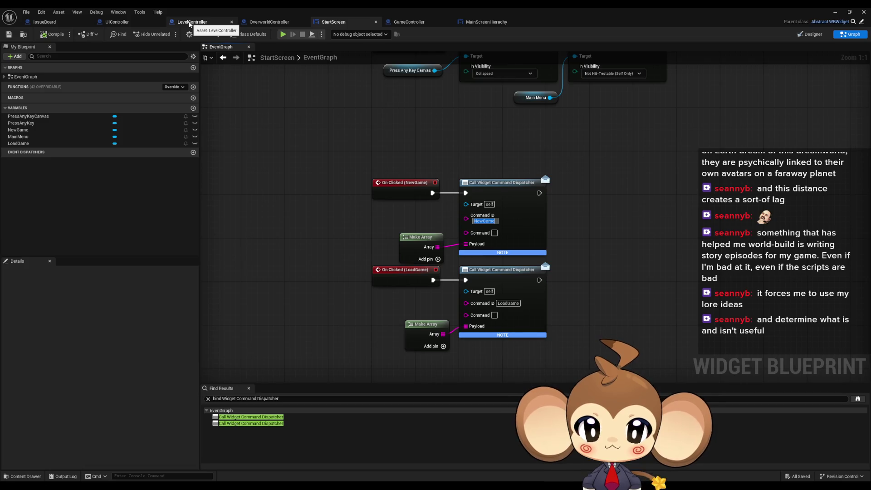
{"action": "double_click", "coordinate": [271, 11]}
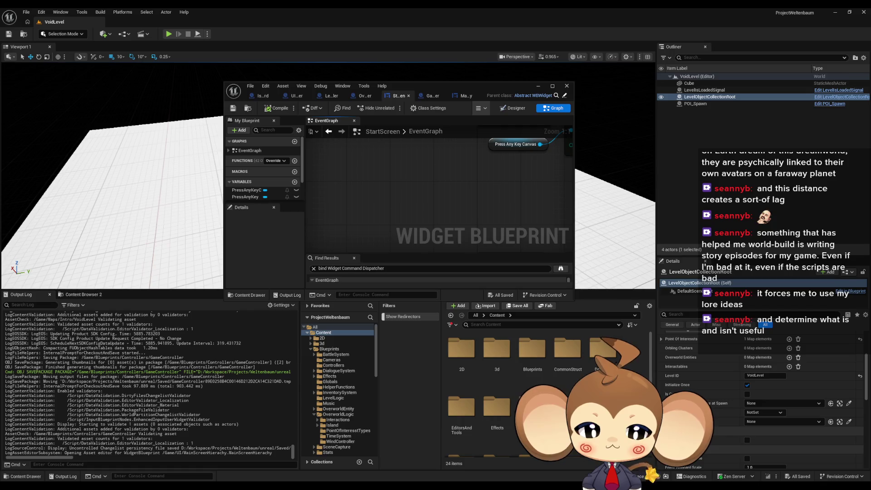
Review GameController's ExecuteCommand graph, open its StartGame function, and shrink the editor window.
{"action": "left_click", "coordinate": [433, 96]}
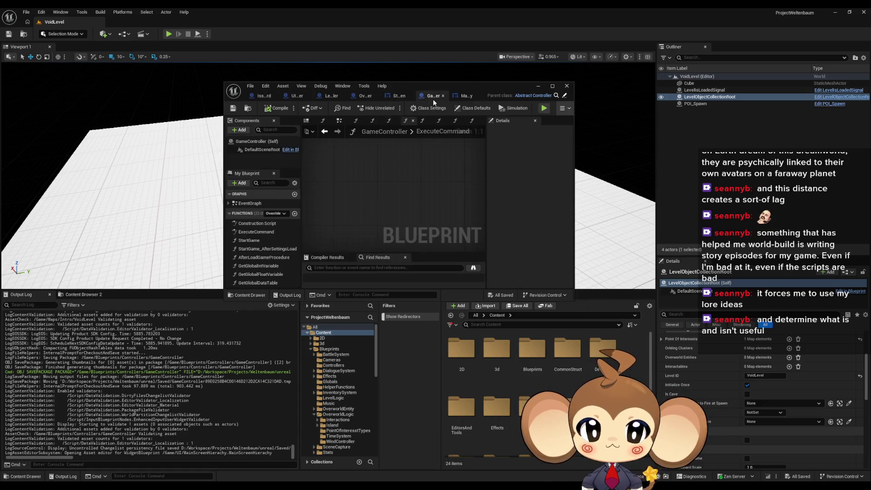
{"action": "double_click", "coordinate": [426, 83]}
{"action": "scroll", "coordinate": [507, 301], "scroll_direction": "down", "scroll_amount": 1}
{"action": "mouse_move", "coordinate": [507, 300]}
{"action": "left_mouse_down"}
{"action": "mouse_move", "coordinate": [358, 255]}
{"action": "mouse_move", "coordinate": [221, 237]}
{"action": "left_mouse_up"}
{"action": "mouse_move", "coordinate": [468, 255]}
{"action": "left_mouse_down"}
{"action": "mouse_move", "coordinate": [207, 233]}
{"action": "mouse_move", "coordinate": [624, 239]}
{"action": "left_mouse_up"}
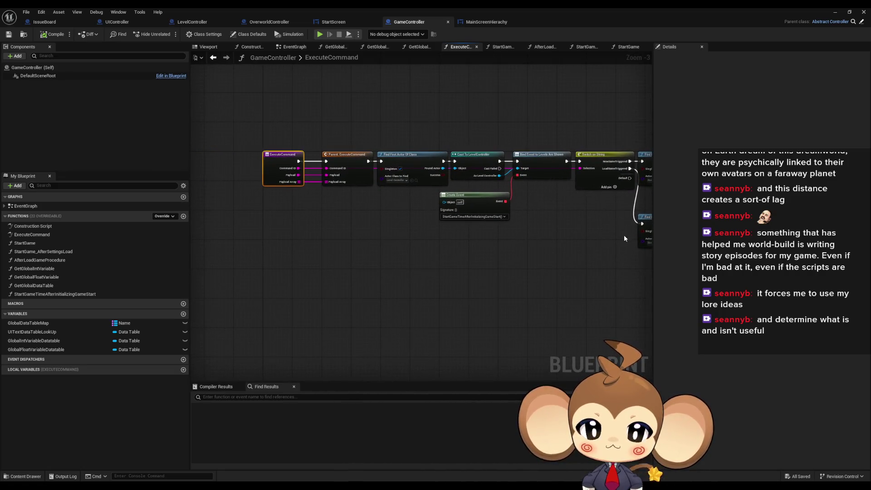
{"action": "left_click", "coordinate": [440, 260]}
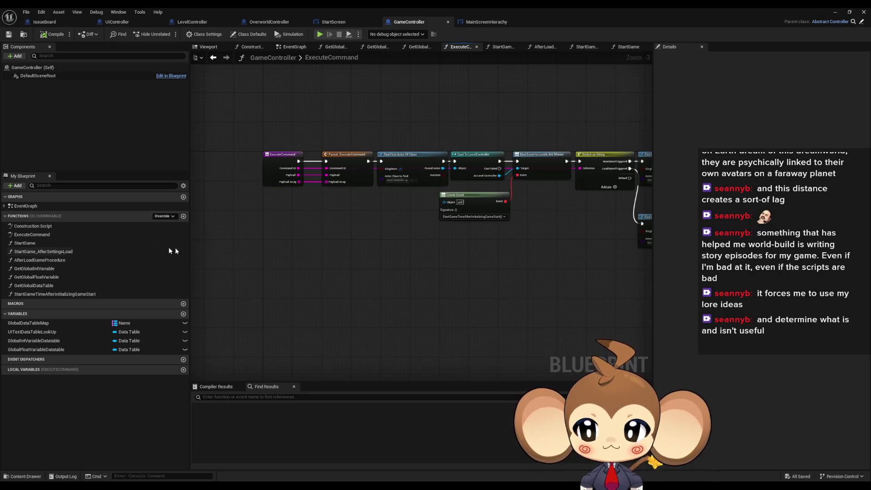
{"action": "double_click", "coordinate": [73, 243]}
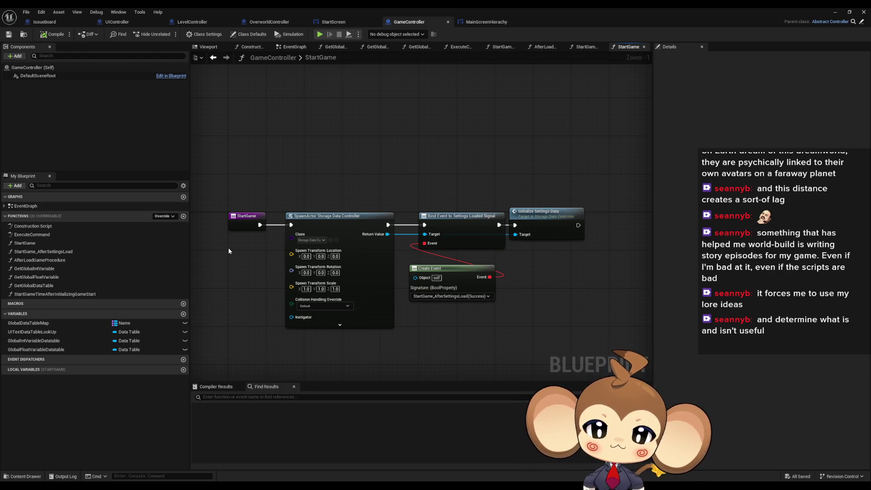
{"action": "double_click", "coordinate": [345, 8]}
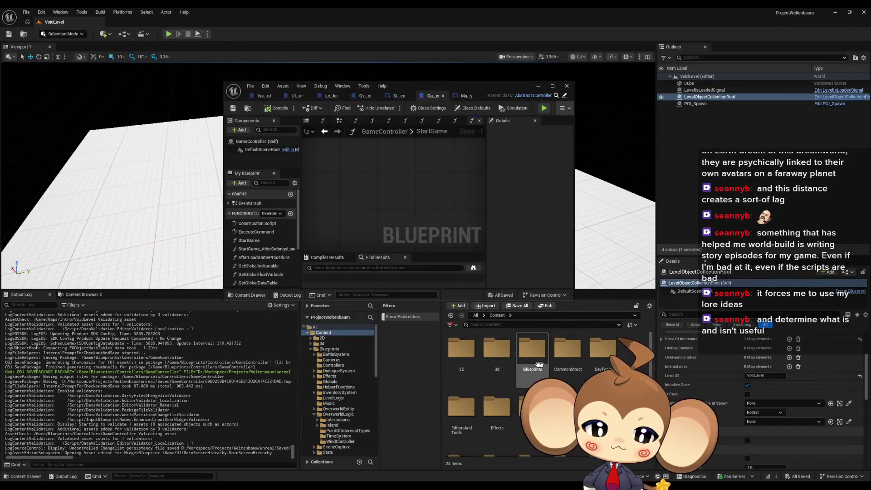
Browse DialogueSystem > NodeFunctions and open DialogueFNLogic_TriggerPoint maximized, showing its Switch on String logic.
{"action": "double_click", "coordinate": [567, 350]}
{"action": "double_click", "coordinate": [568, 350]}
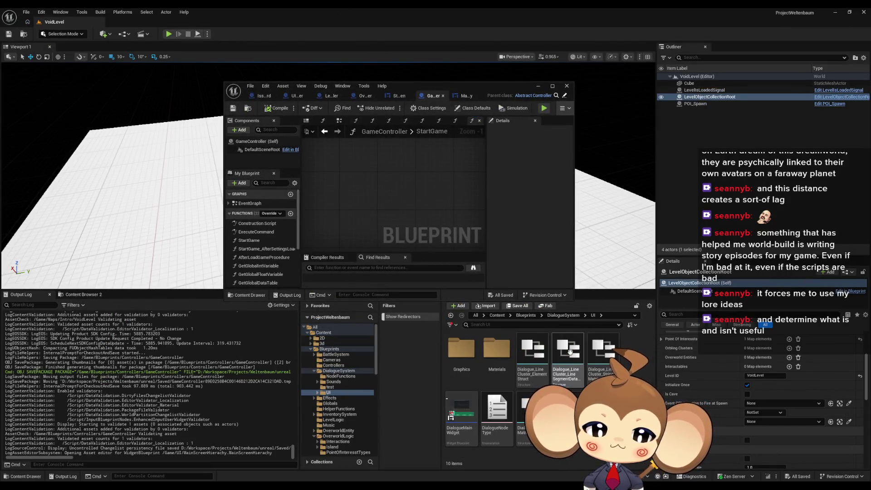
{"action": "double_click", "coordinate": [469, 417]}
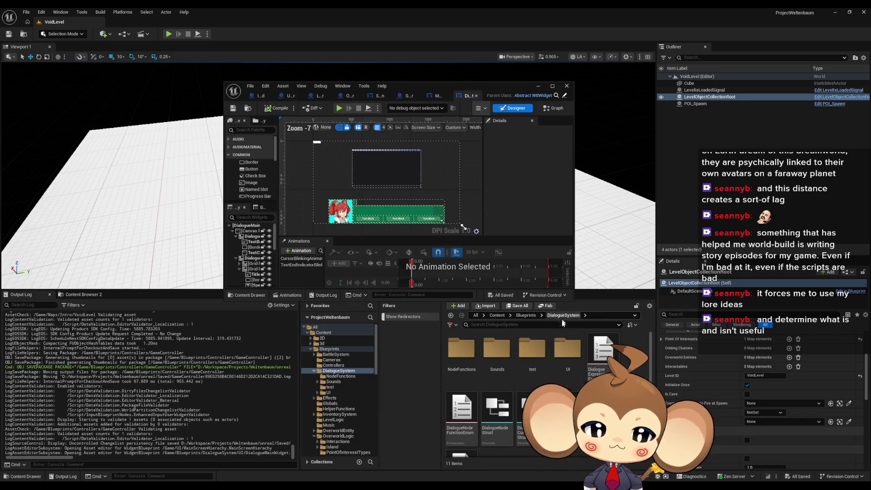
{"action": "double_click", "coordinate": [562, 408]}
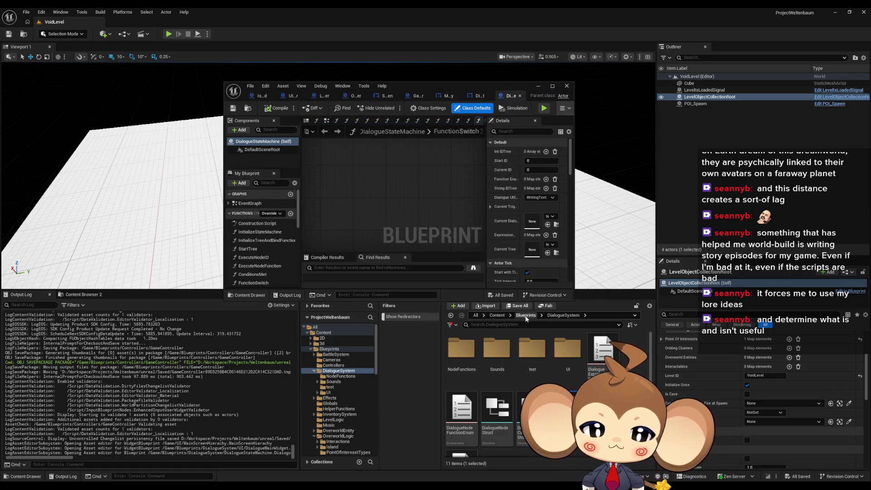
{"action": "double_click", "coordinate": [462, 352]}
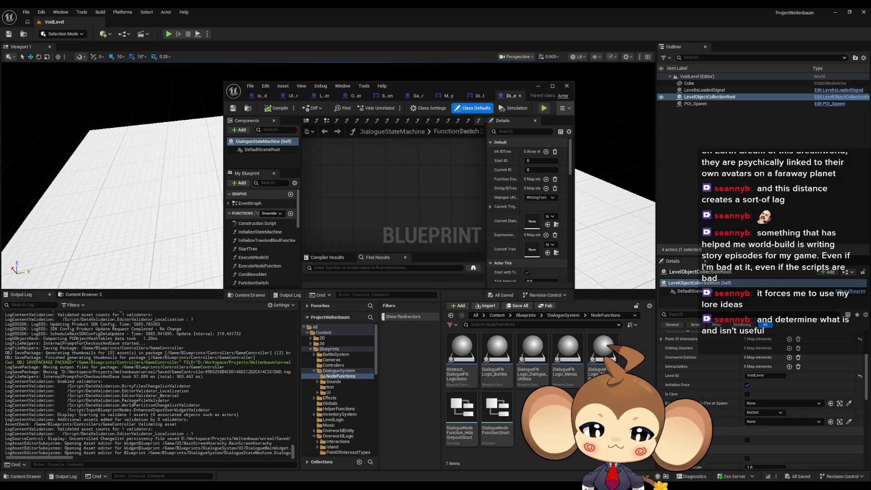
{"action": "double_click", "coordinate": [591, 336]}
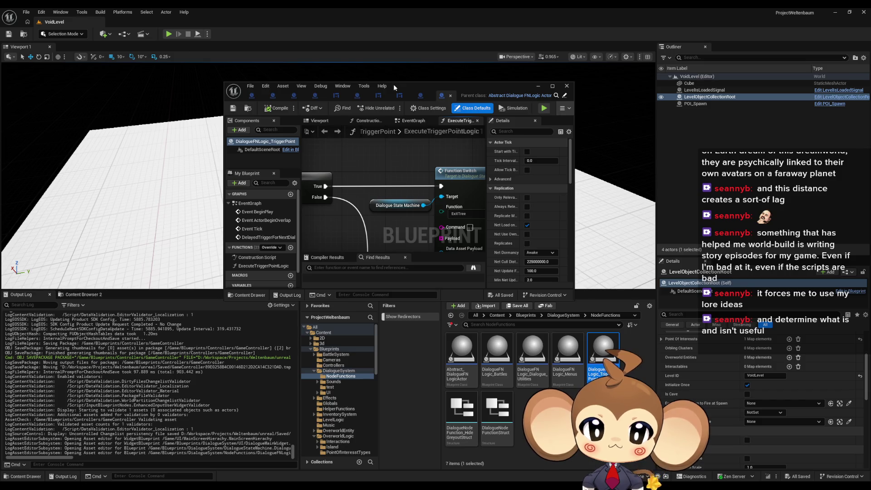
{"action": "double_click", "coordinate": [394, 84]}
{"action": "scroll", "coordinate": [397, 267], "scroll_direction": "down", "scroll_amount": 4}
{"action": "scroll", "coordinate": [397, 266], "scroll_direction": "up", "scroll_amount": 4}
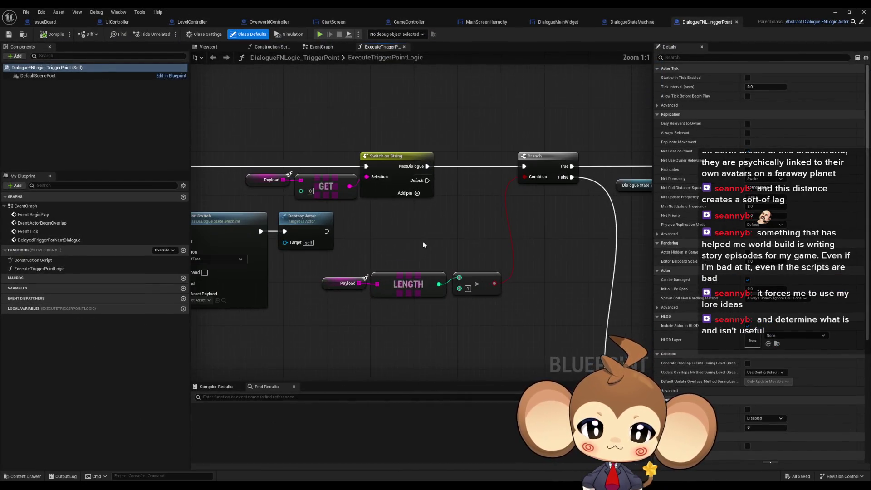
{"action": "left_click_drag", "start_coordinate": [406, 246], "coordinate": [538, 242]}
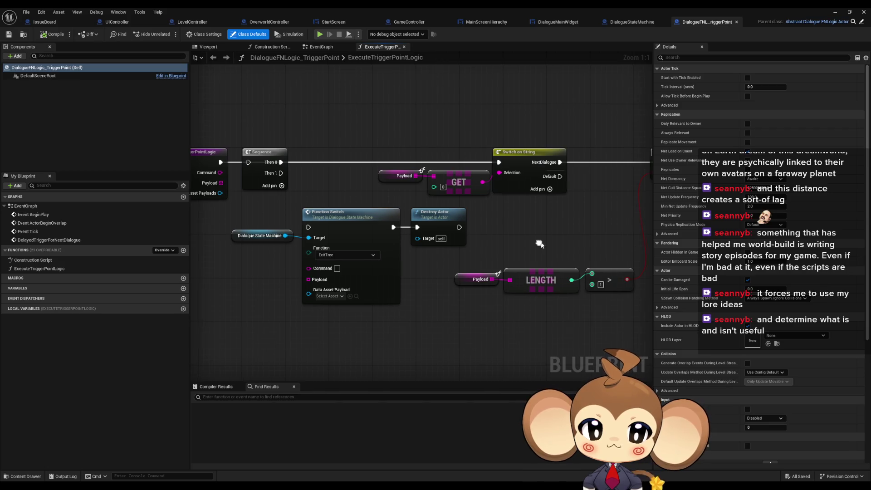
Add an ExecuteLogic case at Index [1] of the Switch on String node.
{"action": "left_click", "coordinate": [522, 166]}
{"action": "scroll", "coordinate": [536, 245], "scroll_direction": "down", "scroll_amount": 2}
{"action": "mouse_move", "coordinate": [533, 250]}
{"action": "left_mouse_down"}
{"action": "mouse_move", "coordinate": [532, 228]}
{"action": "mouse_move", "coordinate": [358, 219]}
{"action": "left_mouse_up"}
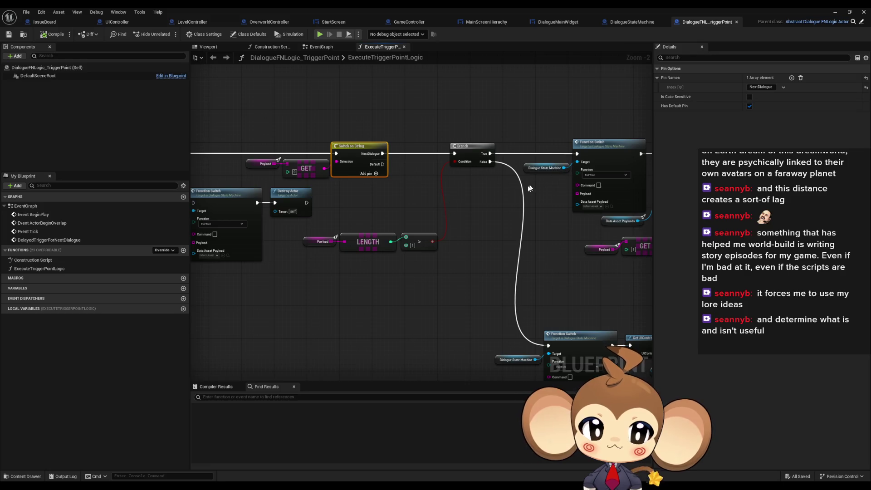
{"action": "left_click_drag", "start_coordinate": [513, 200], "coordinate": [556, 192]}
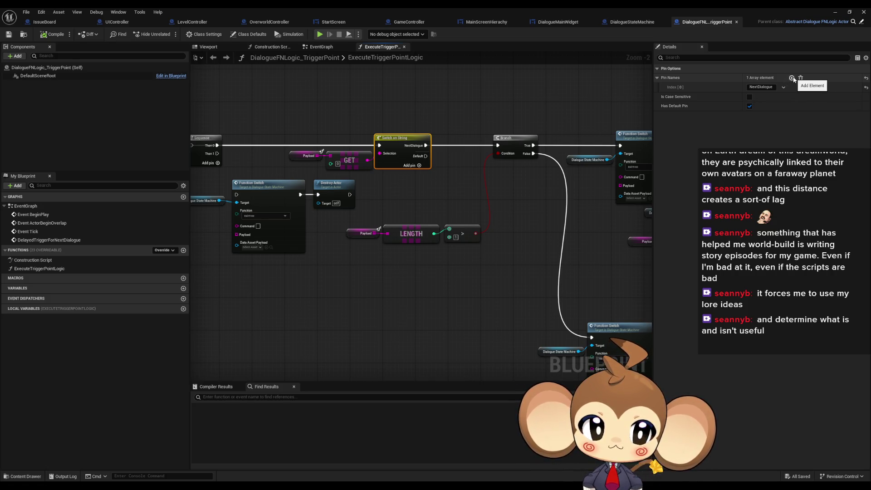
{"action": "left_click", "coordinate": [792, 78]}
{"action": "left_click", "coordinate": [766, 96]}
{"action": "type", "text": "ExecuteLogic"}
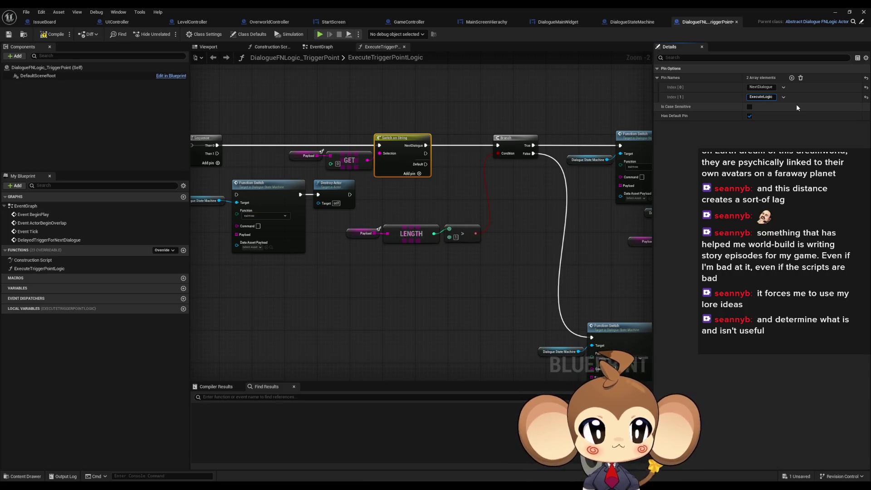
{"action": "key", "text": "Return"}
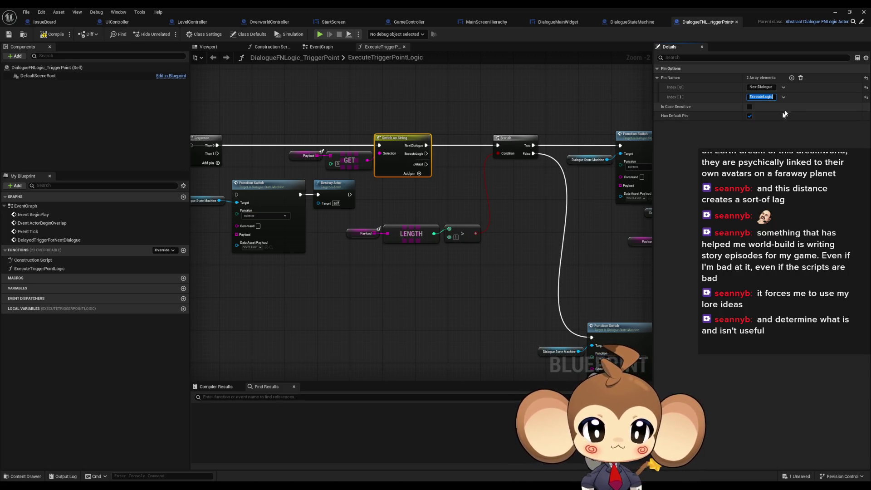
Select the Payload getter node beside the switch and Branch nodes.
{"action": "mouse_move", "coordinate": [516, 205]}
{"action": "left_mouse_down"}
{"action": "mouse_move", "coordinate": [415, 191]}
{"action": "mouse_move", "coordinate": [327, 150]}
{"action": "mouse_move", "coordinate": [295, 145]}
{"action": "mouse_move", "coordinate": [387, 136]}
{"action": "left_mouse_up"}
{"action": "scroll", "coordinate": [413, 188], "scroll_direction": "down", "scroll_amount": 3}
{"action": "scroll", "coordinate": [416, 150], "scroll_direction": "up", "scroll_amount": 3}
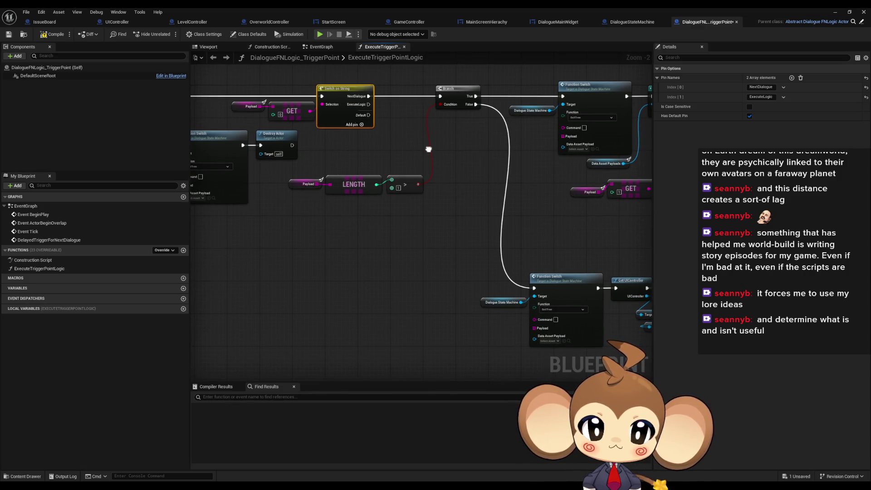
{"action": "mouse_move", "coordinate": [411, 149]}
{"action": "left_mouse_down"}
{"action": "mouse_move", "coordinate": [492, 160]}
{"action": "mouse_move", "coordinate": [447, 154]}
{"action": "left_mouse_up"}
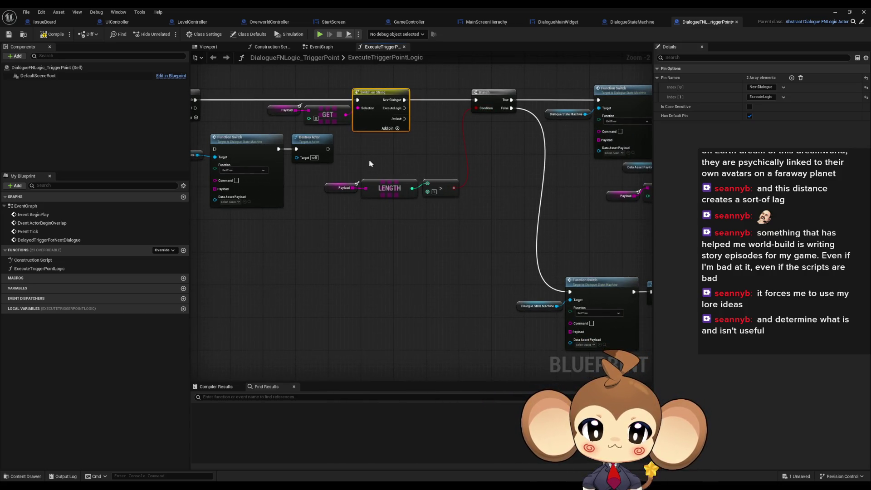
{"action": "mouse_move", "coordinate": [334, 172]}
{"action": "left_mouse_down"}
{"action": "mouse_move", "coordinate": [352, 184]}
{"action": "mouse_move", "coordinate": [381, 293]}
{"action": "mouse_move", "coordinate": [387, 275]}
{"action": "left_mouse_up"}
{"action": "left_click", "coordinate": [314, 169]}
{"action": "left_click", "coordinate": [338, 171]}
Duplicate the Payload getter and wire a GET (a copy) node from it.
{"action": "key", "text": "ctrl+c"}
{"action": "key", "text": "ctrl+v"}
{"action": "left_click_drag", "start_coordinate": [314, 301], "coordinate": [348, 307]}
{"action": "type", "text": "swi"}
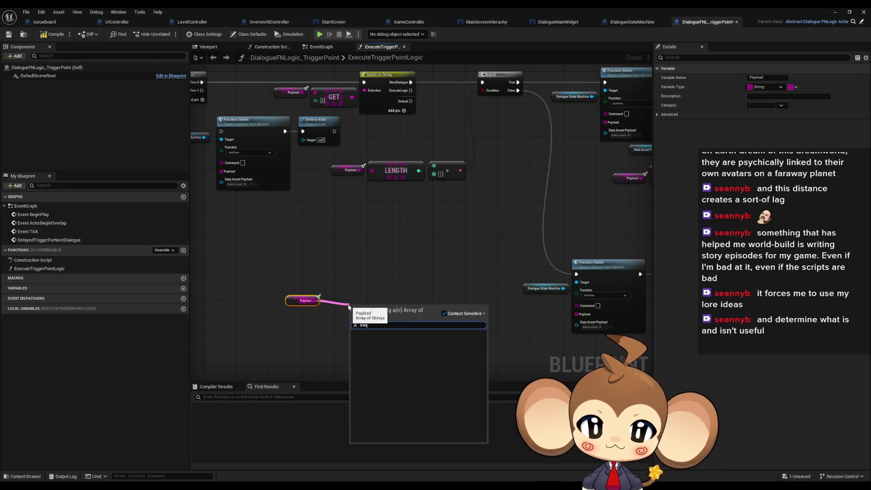
{"action": "key", "text": "BackSpace"}
{"action": "key", "text": "BackSpace"}
{"action": "key", "text": "BackSpace"}
{"action": "type", "text": "get"}
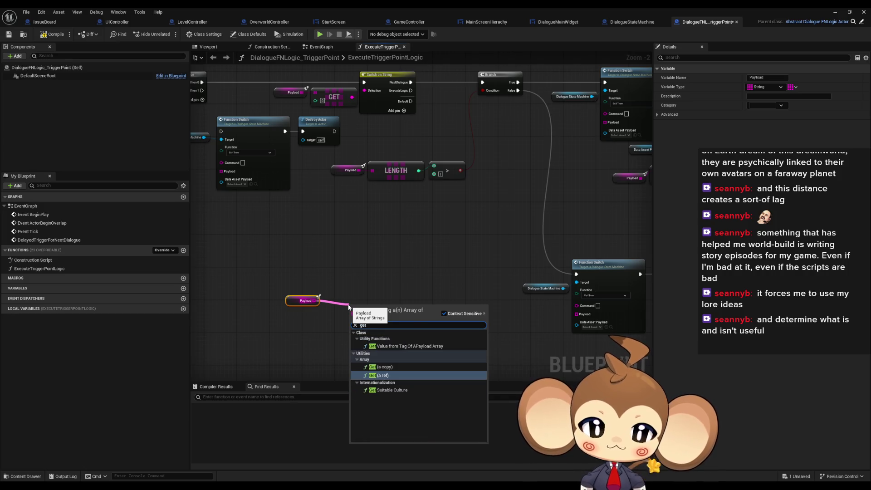
{"action": "key", "text": "Up"}
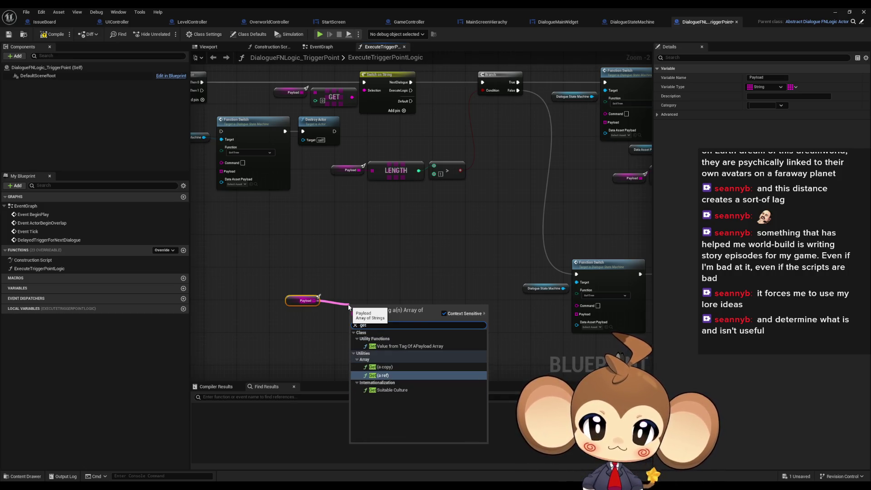
{"action": "key", "text": "Return"}
Feed GET into a new Switch on String with a GoToLevel case.
{"action": "left_click_drag", "start_coordinate": [389, 313], "coordinate": [416, 321]}
{"action": "type", "text": "swi"}
{"action": "key", "text": "Return"}
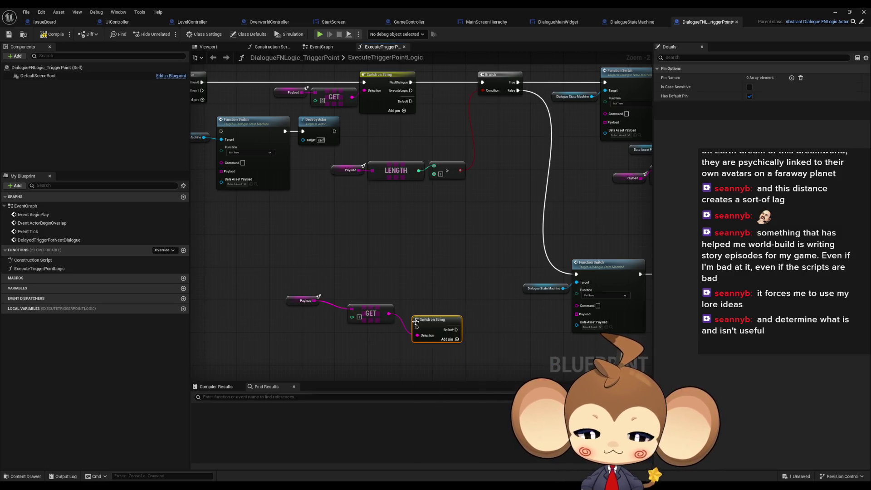
{"action": "left_click", "coordinate": [792, 77]}
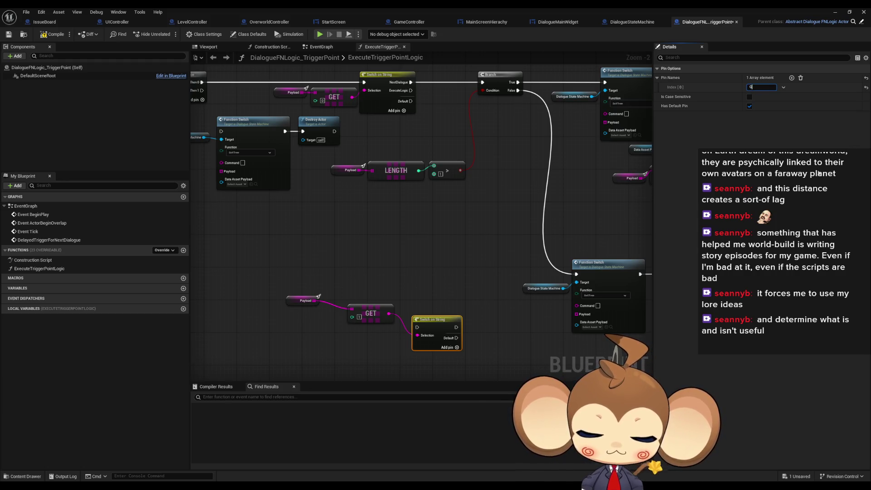
{"action": "type", "text": "GoToLev"}
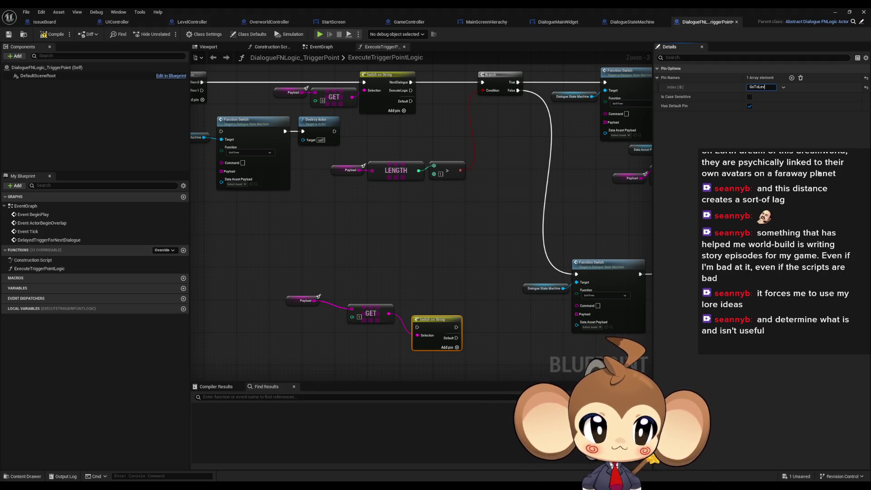
{"action": "type", "text": "el"}
{"action": "key", "text": "Return"}
Connect ExecuteLogic to the new switch and arrange the GET and Payload nodes beside it.
{"action": "mouse_move", "coordinate": [418, 328]}
{"action": "left_mouse_down"}
{"action": "mouse_move", "coordinate": [449, 150]}
{"action": "mouse_move", "coordinate": [411, 91]}
{"action": "left_mouse_up"}
{"action": "left_click_drag", "start_coordinate": [337, 230], "coordinate": [432, 291]}
{"action": "mouse_move", "coordinate": [266, 224]}
{"action": "left_mouse_down"}
{"action": "mouse_move", "coordinate": [302, 272]}
{"action": "mouse_move", "coordinate": [363, 306]}
{"action": "left_mouse_up"}
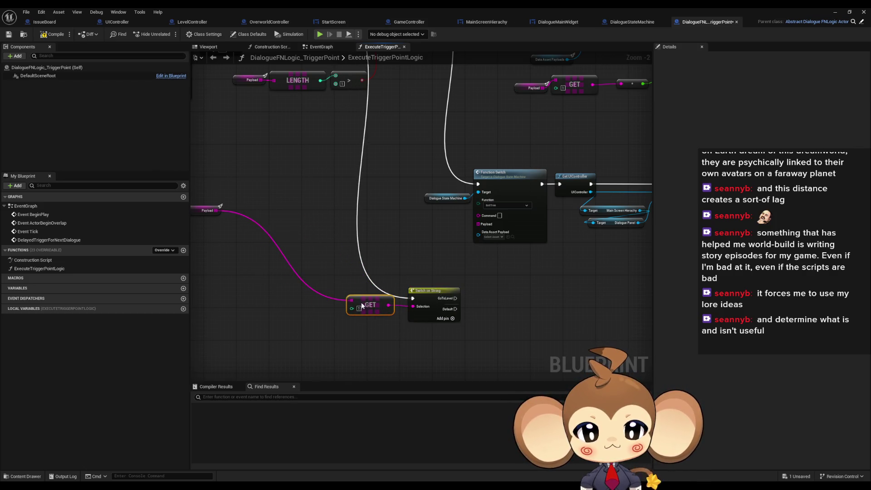
{"action": "left_click_drag", "start_coordinate": [206, 213], "coordinate": [312, 307]}
{"action": "left_click", "coordinate": [330, 254]}
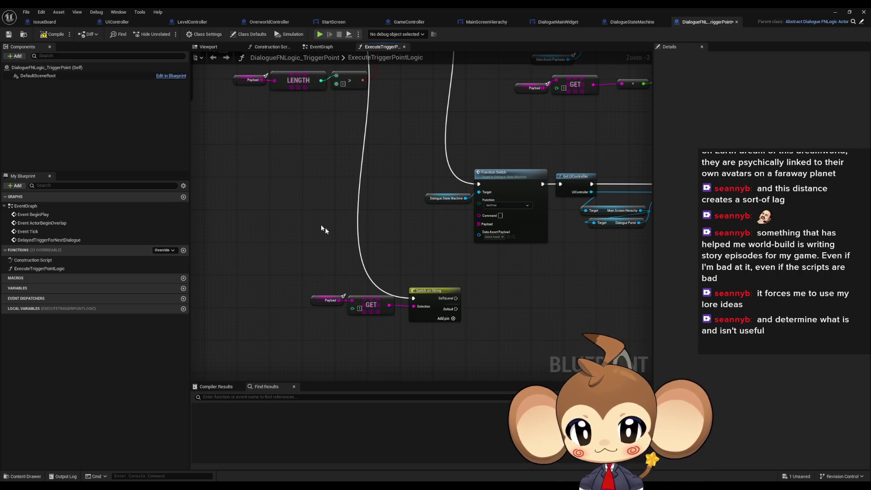
Paste copies of the ExitTree Function Switch and Destroy Actor nodes near the new switch.
{"action": "scroll", "coordinate": [445, 223], "scroll_direction": "down", "scroll_amount": 3}
{"action": "scroll", "coordinate": [457, 214], "scroll_direction": "up", "scroll_amount": 4}
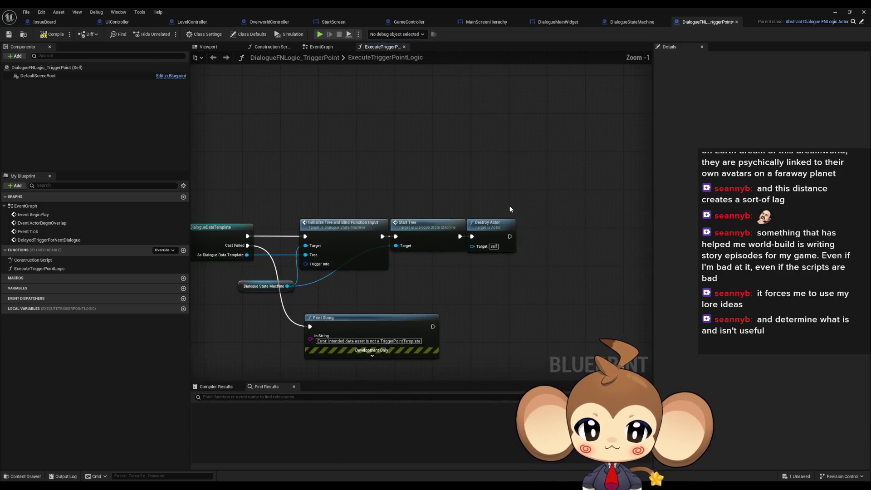
{"action": "mouse_move", "coordinate": [457, 213]}
{"action": "left_mouse_down"}
{"action": "mouse_move", "coordinate": [484, 167]}
{"action": "mouse_move", "coordinate": [531, 268]}
{"action": "mouse_move", "coordinate": [649, 273]}
{"action": "mouse_move", "coordinate": [245, 187]}
{"action": "mouse_move", "coordinate": [370, 231]}
{"action": "left_mouse_up"}
{"action": "scroll", "coordinate": [513, 166], "scroll_direction": "down", "scroll_amount": 2}
{"action": "left_click_drag", "start_coordinate": [474, 313], "coordinate": [191, 123]}
{"action": "key", "text": "ctrl+v"}
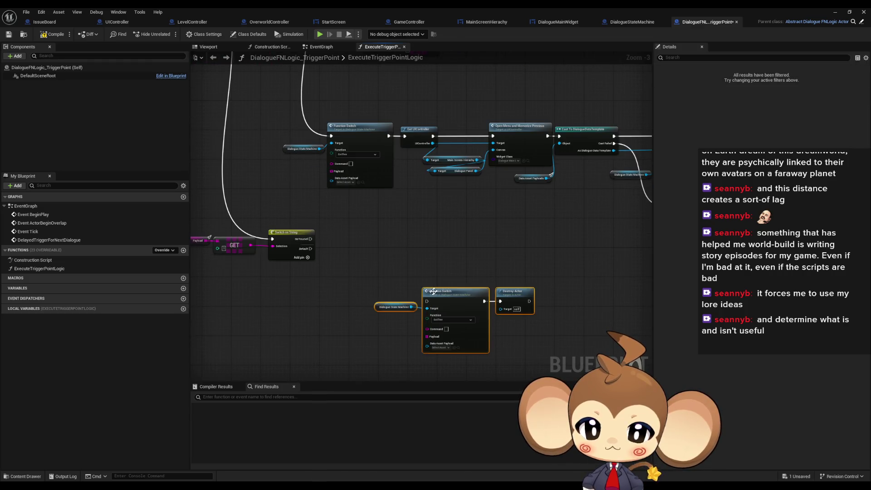
{"action": "left_click_drag", "start_coordinate": [450, 291], "coordinate": [451, 272]}
{"action": "left_click", "coordinate": [401, 248]}
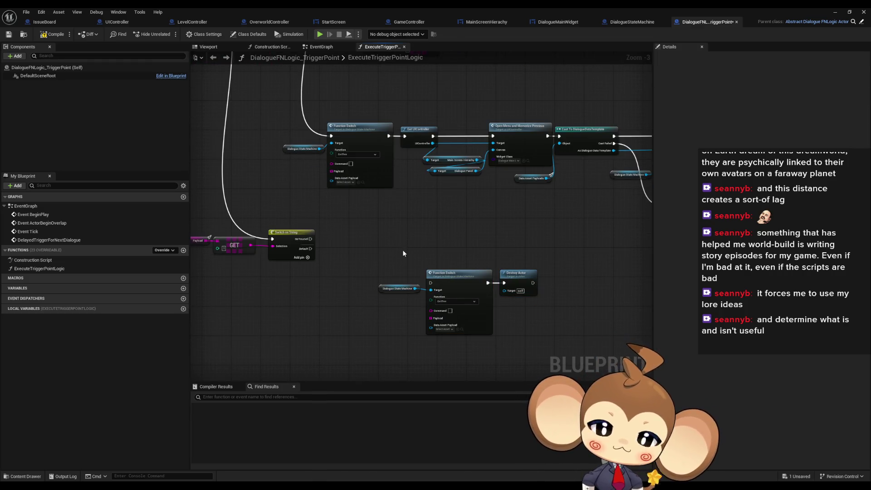
Insert a Sequence after ExecuteLogic, with Then 1 driving the exit-tree Function Switch.
{"action": "left_click_drag", "start_coordinate": [329, 249], "coordinate": [371, 229]}
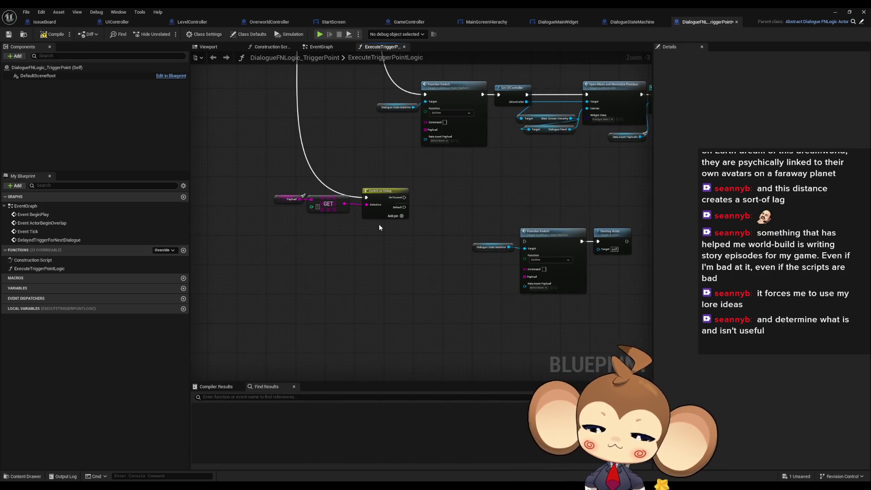
{"action": "left_click_drag", "start_coordinate": [382, 217], "coordinate": [405, 354]}
{"action": "left_click_drag", "start_coordinate": [299, 67], "coordinate": [284, 272]}
{"action": "type", "text": "sequence"}
{"action": "left_click", "coordinate": [342, 309]}
{"action": "mouse_move", "coordinate": [341, 308]}
{"action": "left_mouse_down"}
{"action": "mouse_move", "coordinate": [309, 231]}
{"action": "mouse_move", "coordinate": [517, 303]}
{"action": "mouse_move", "coordinate": [438, 286]}
{"action": "mouse_move", "coordinate": [311, 321]}
{"action": "left_mouse_up"}
{"action": "scroll", "coordinate": [440, 307], "scroll_direction": "up", "scroll_amount": 3}
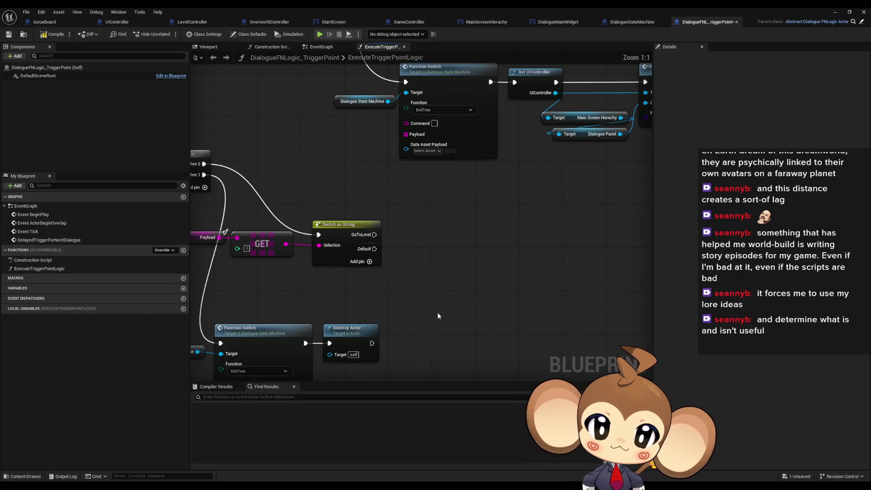
{"action": "mouse_move", "coordinate": [489, 271]}
{"action": "left_mouse_down"}
{"action": "mouse_move", "coordinate": [466, 259]}
{"action": "mouse_move", "coordinate": [447, 270]}
{"action": "left_mouse_up"}
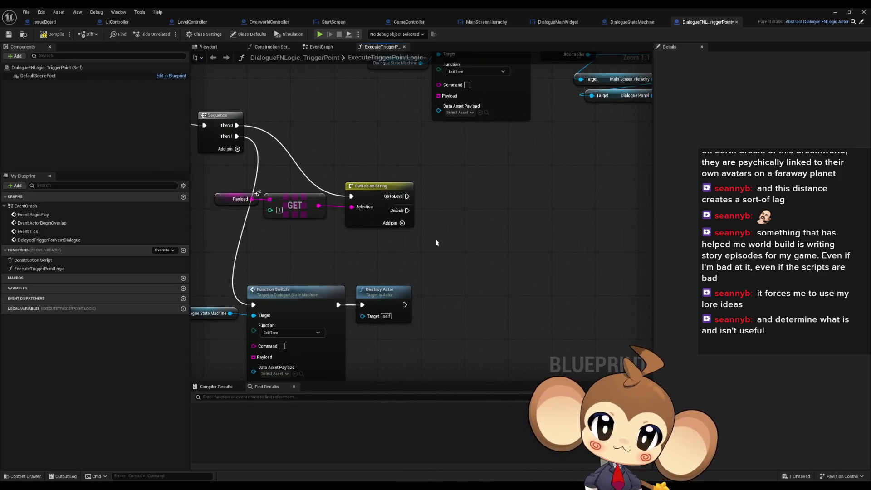
{"action": "double_click", "coordinate": [259, 7]}
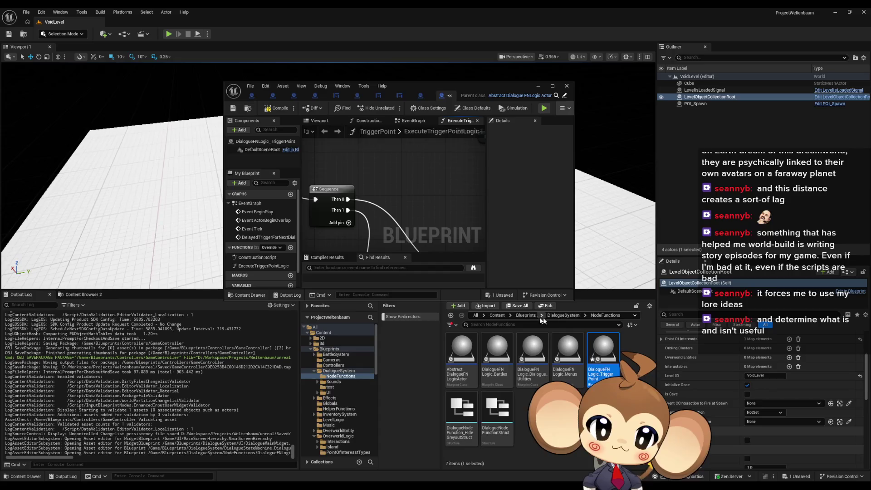
Browse GameData > DialogueTrees > DialogueData > Intro and open DD_FirstConsoleText full screen.
{"action": "left_click", "coordinate": [497, 316]}
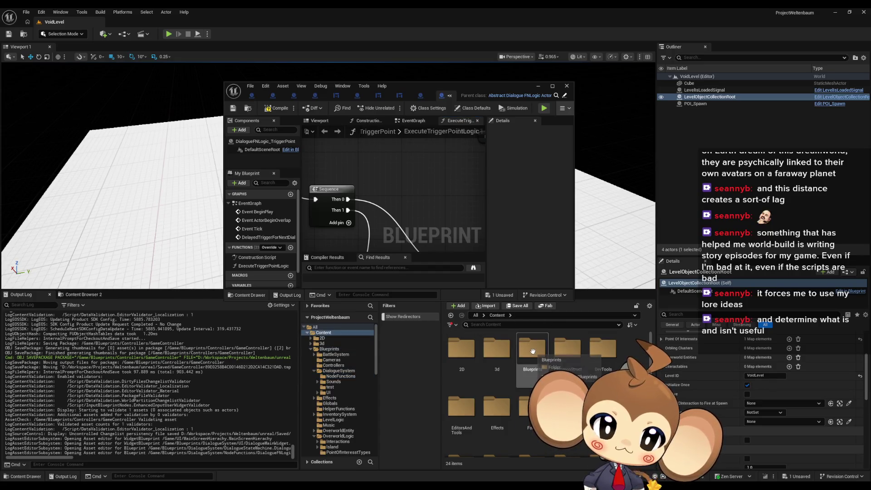
{"action": "double_click", "coordinate": [568, 408]}
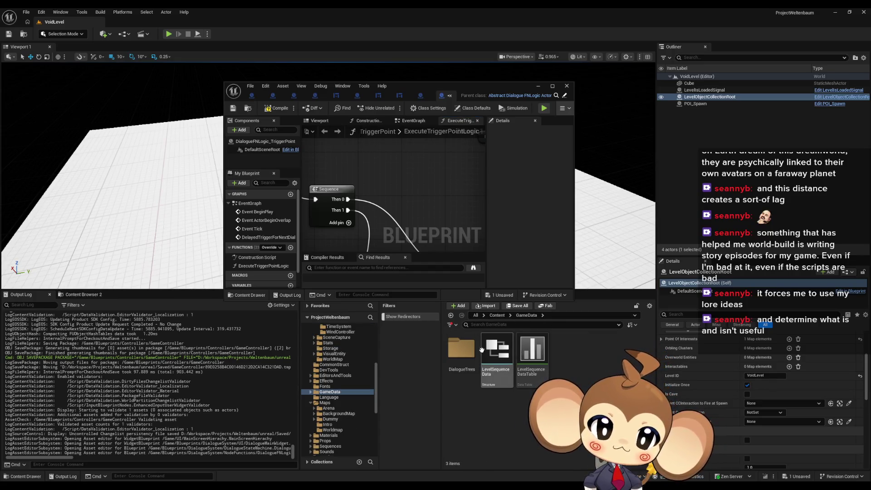
{"action": "double_click", "coordinate": [461, 349]}
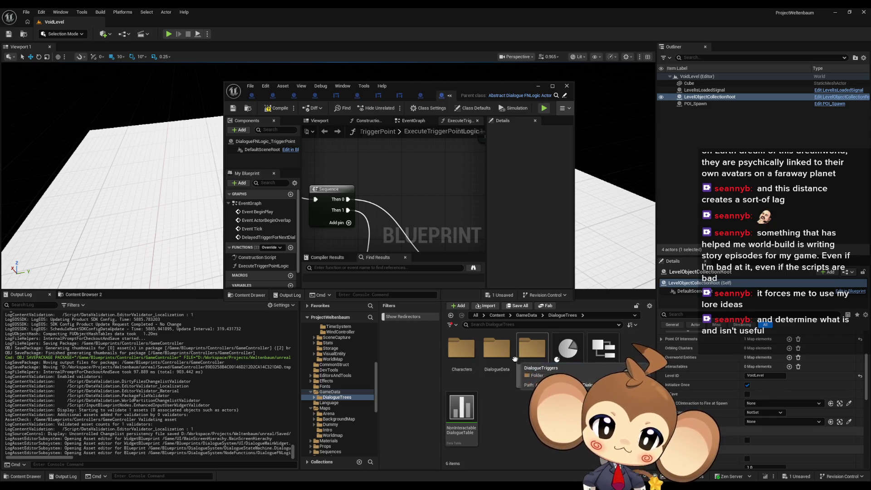
{"action": "double_click", "coordinate": [497, 349]}
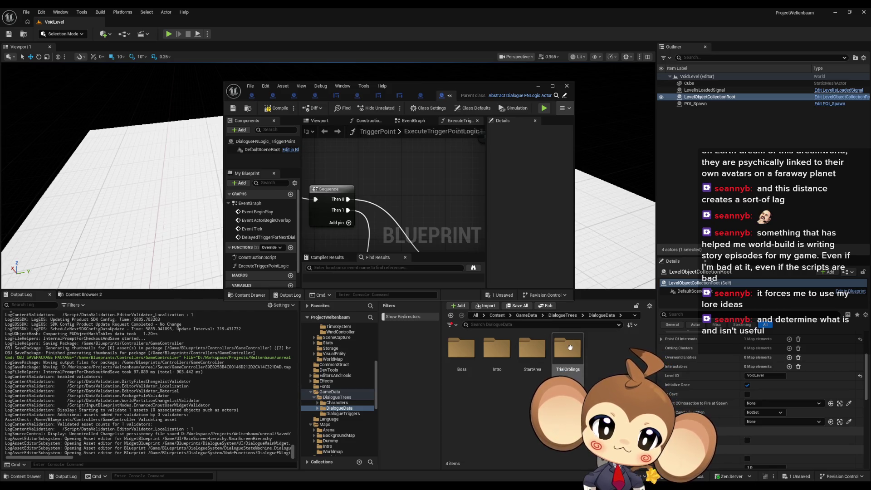
{"action": "left_click", "coordinate": [498, 355]}
{"action": "double_click", "coordinate": [498, 355]}
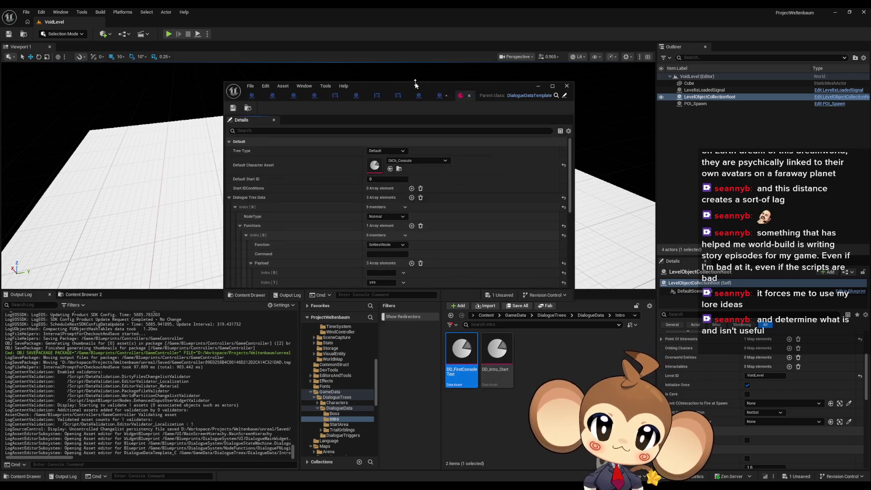
{"action": "left_click_drag", "start_coordinate": [423, 82], "coordinate": [457, 70]}
{"action": "double_click", "coordinate": [456, 70]}
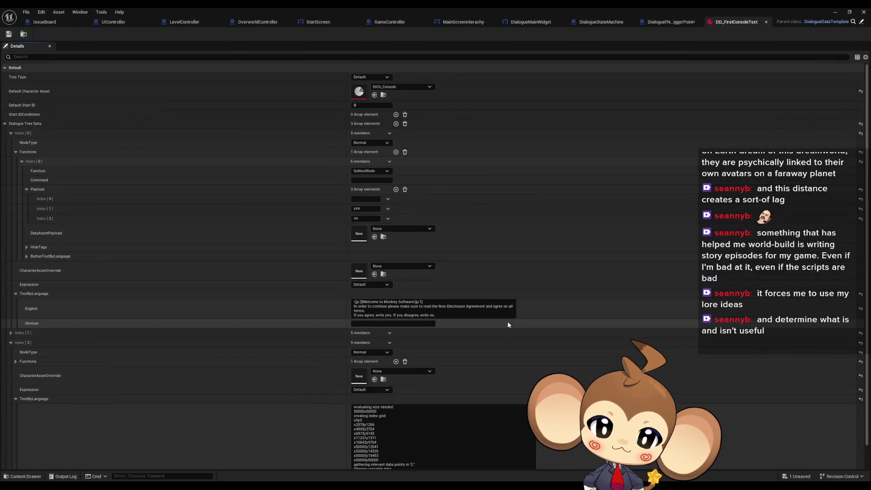
Expand dialogue node Index [2]'s text and first function entry in the Details panel.
{"action": "scroll", "coordinate": [509, 322], "scroll_direction": "down", "scroll_amount": 5}
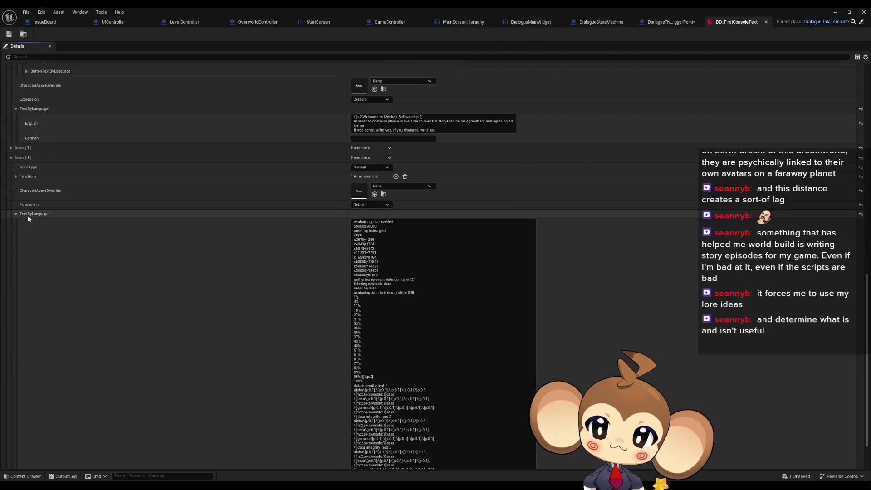
{"action": "left_click", "coordinate": [16, 214]}
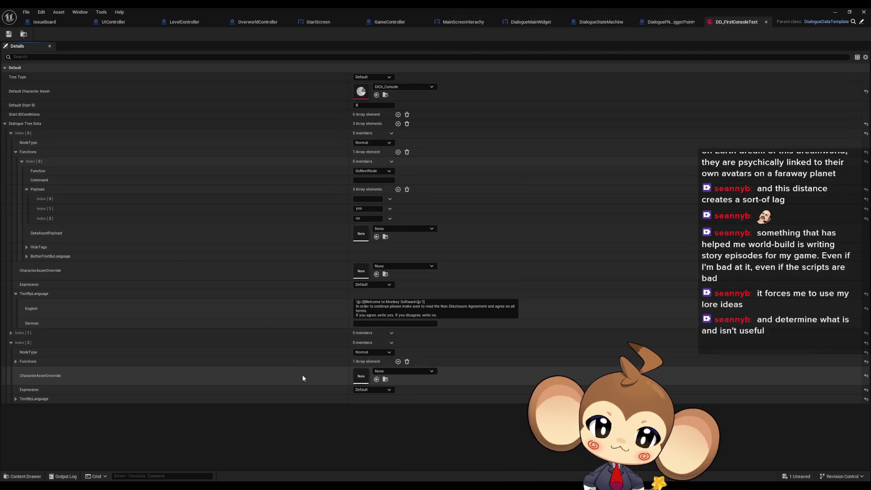
{"action": "left_click", "coordinate": [16, 362]}
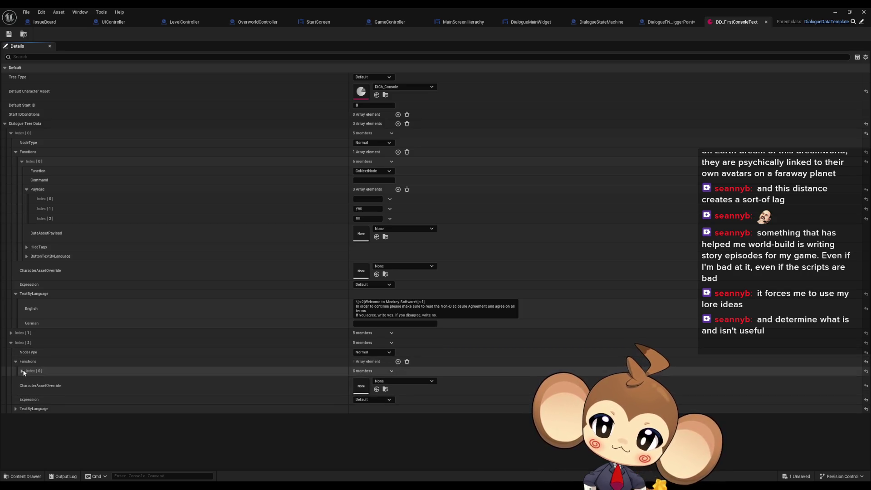
{"action": "left_click", "coordinate": [22, 371]}
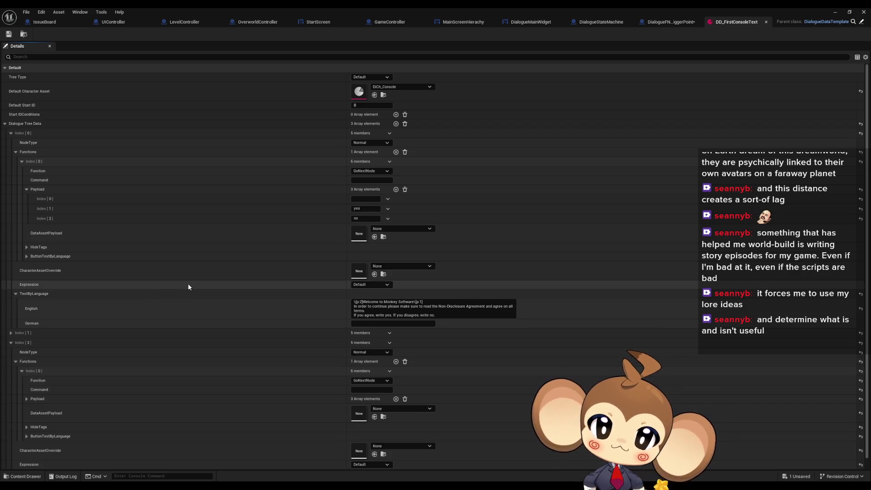
{"action": "scroll", "coordinate": [301, 293], "scroll_direction": "down", "scroll_amount": 1}
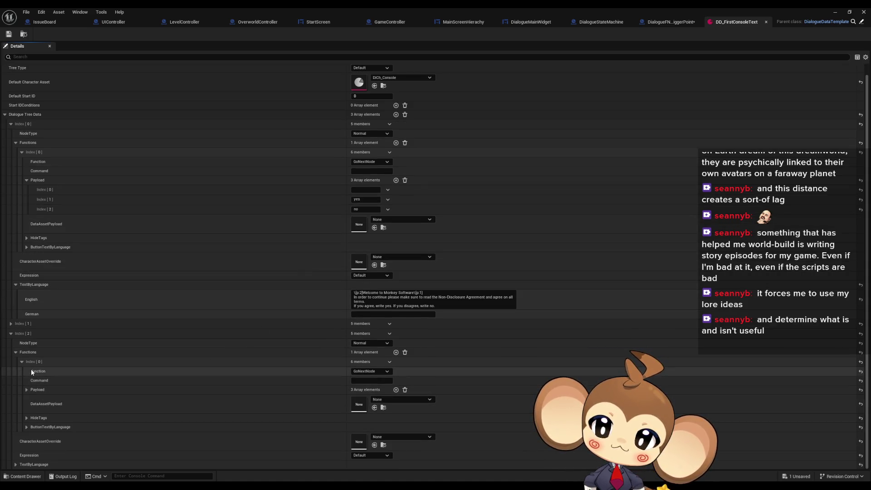
{"action": "left_click", "coordinate": [22, 362]}
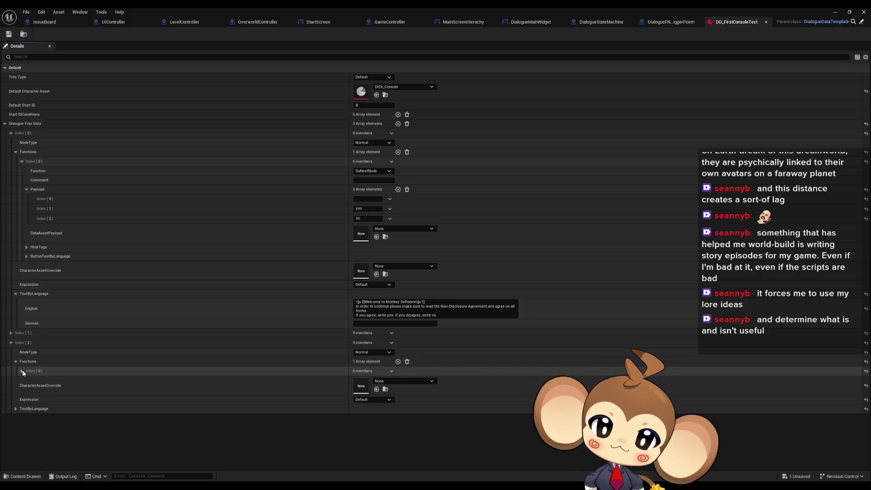
{"action": "left_click", "coordinate": [15, 409]}
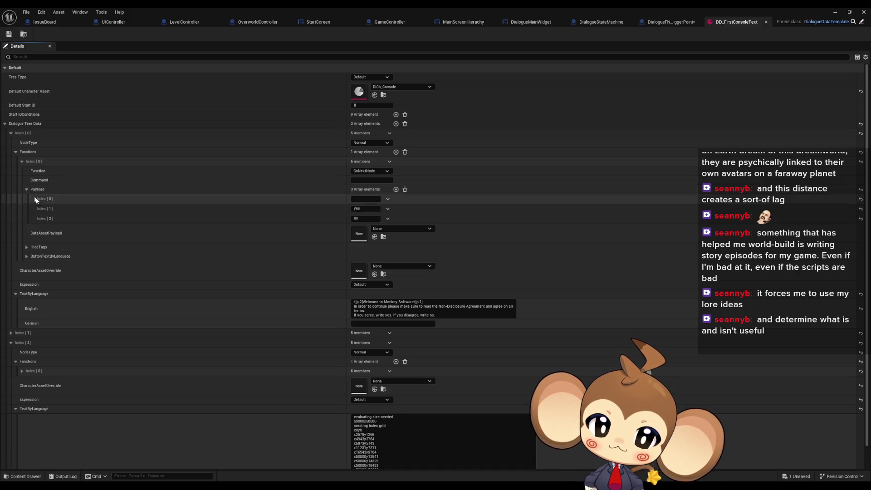
{"action": "left_click", "coordinate": [21, 371]}
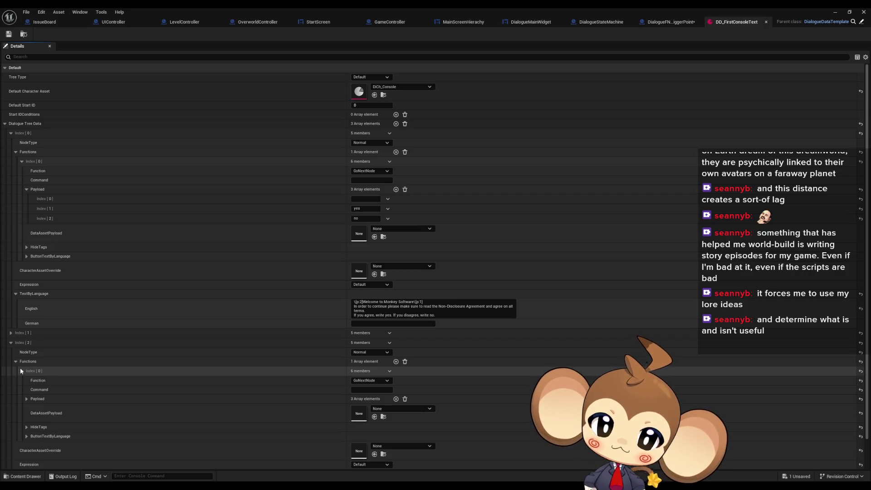
Reveal Index [2]'s y and n payload values, then switch to the UIController blueprint.
{"action": "scroll", "coordinate": [104, 380], "scroll_direction": "down", "scroll_amount": 3}
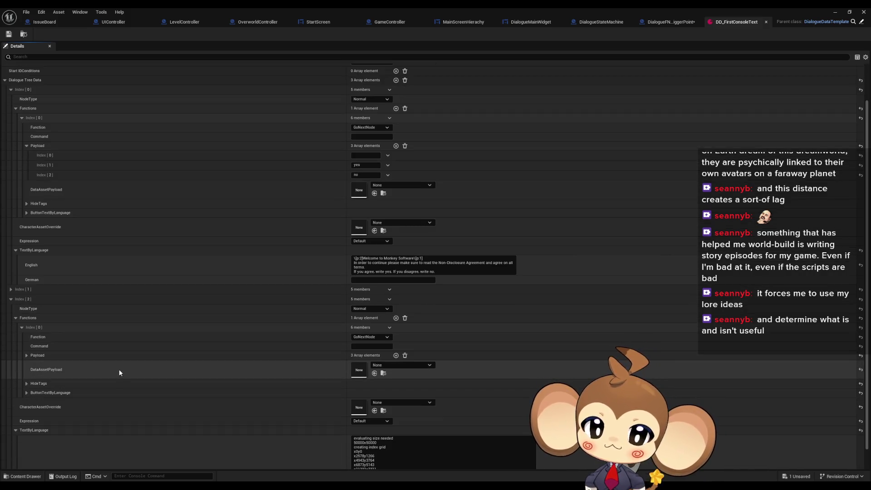
{"action": "left_click", "coordinate": [27, 356]}
{"action": "left_click", "coordinate": [26, 357]}
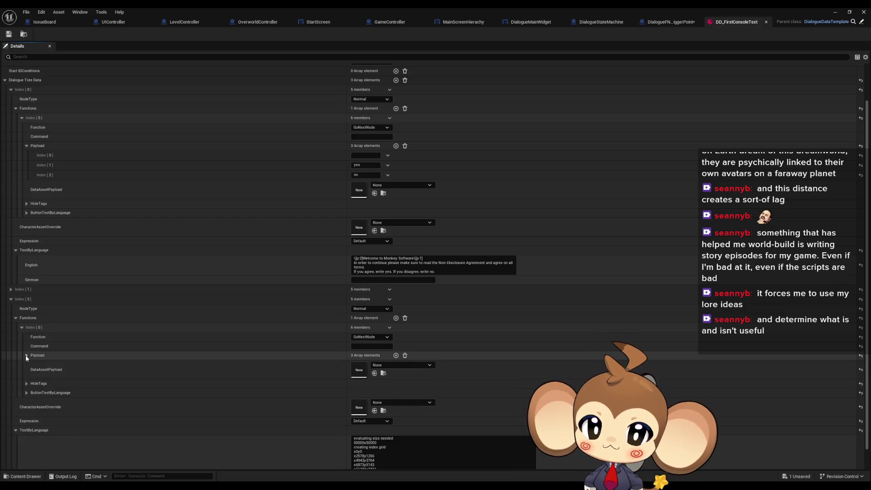
{"action": "left_click", "coordinate": [22, 328]}
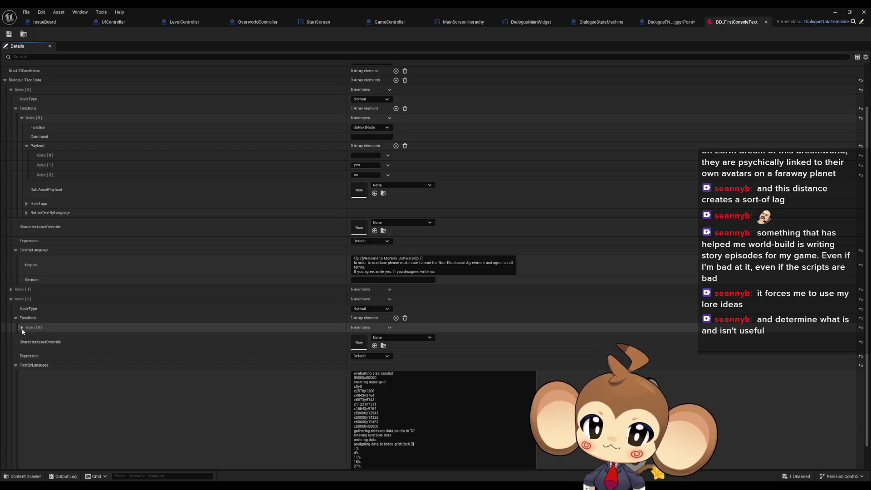
{"action": "left_click", "coordinate": [22, 328]}
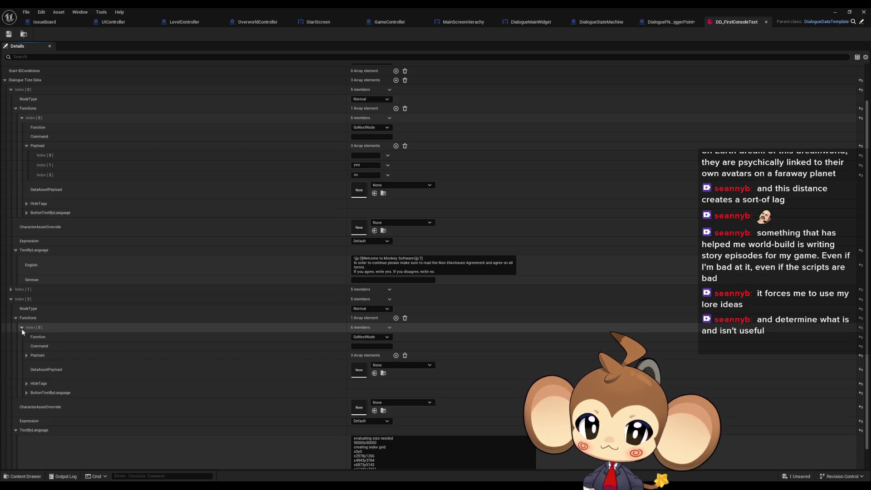
{"action": "left_click", "coordinate": [26, 356]}
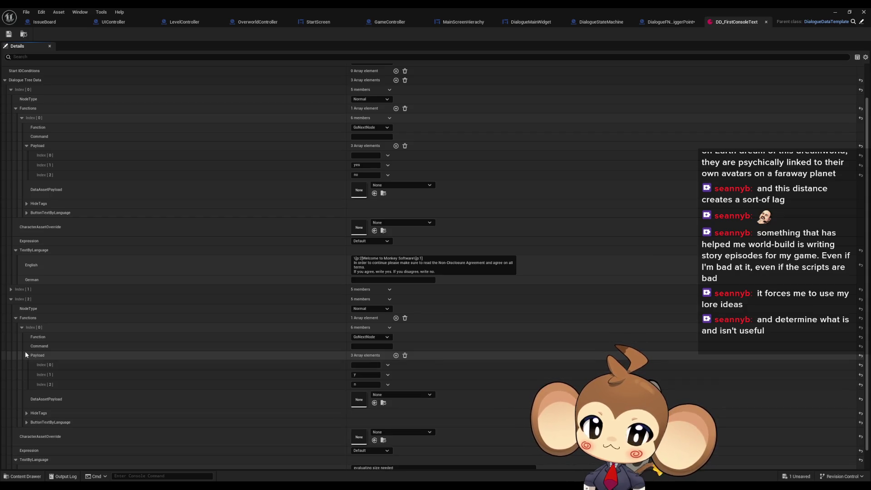
{"action": "scroll", "coordinate": [25, 349], "scroll_direction": "down", "scroll_amount": 2}
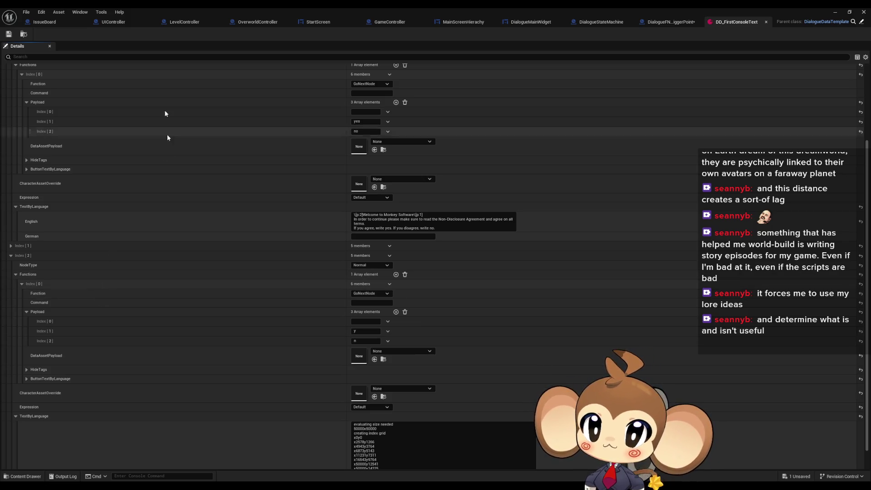
{"action": "left_click", "coordinate": [109, 24]}
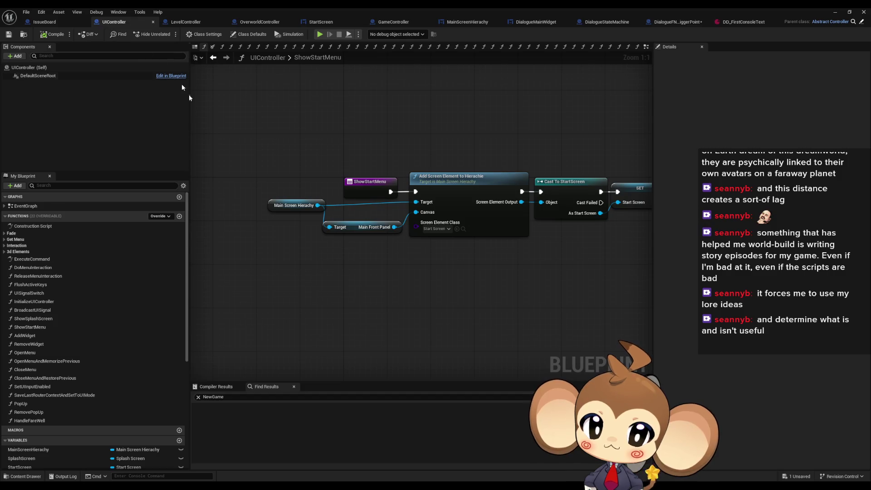
Search the UIController blueprint for 'console1', replacing the earlier NewGame search.
{"action": "left_click", "coordinate": [245, 399]}
{"action": "key", "text": "ctrl+a"}
{"action": "type", "text": "console1"}
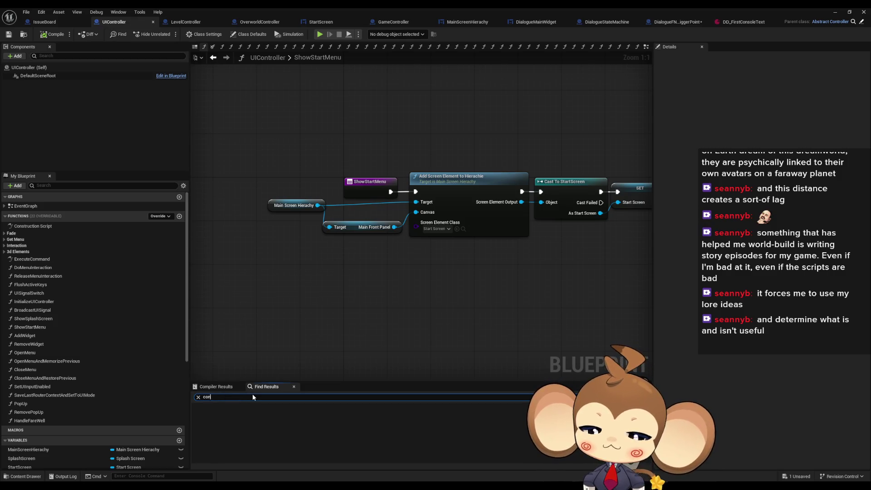
{"action": "key", "text": "Return"}
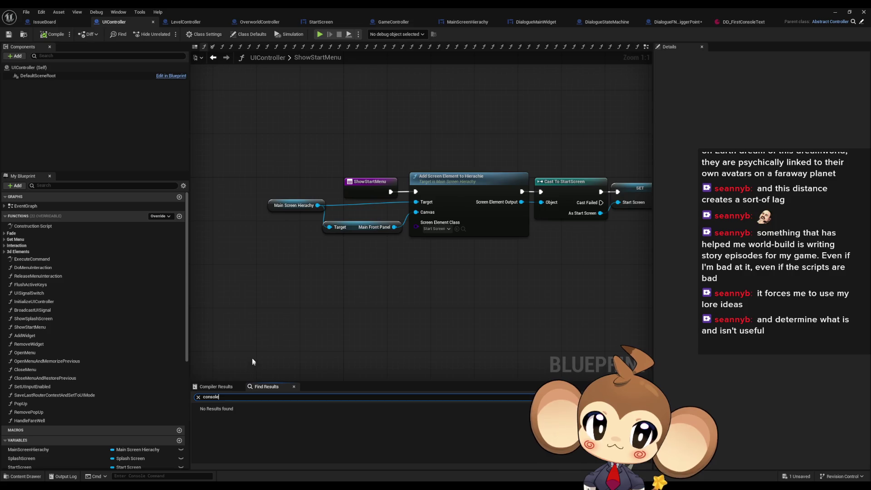
Search DialogueFNLogic_TriggerPoint for 'conso', then open UIController's ExecuteCommand graph.
{"action": "left_click", "coordinate": [671, 21]}
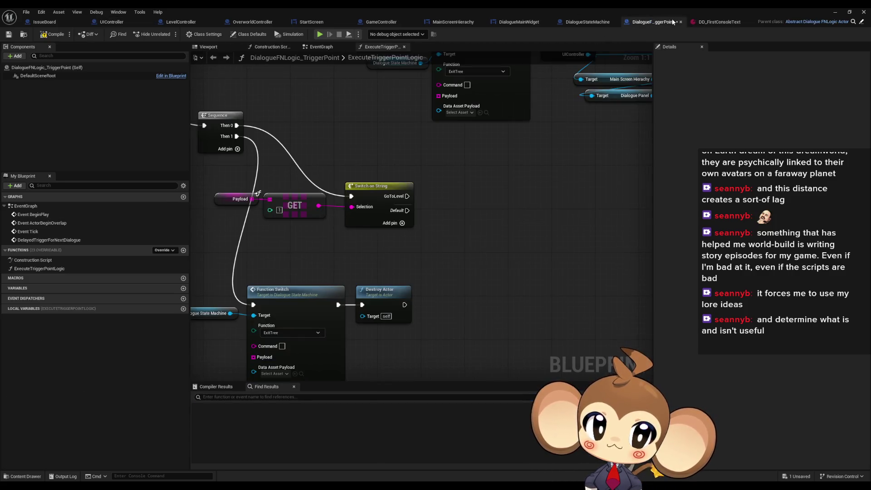
{"action": "left_click", "coordinate": [241, 397]}
{"action": "type", "text": "conso"}
{"action": "key", "text": "Return"}
{"action": "left_click", "coordinate": [432, 150]}
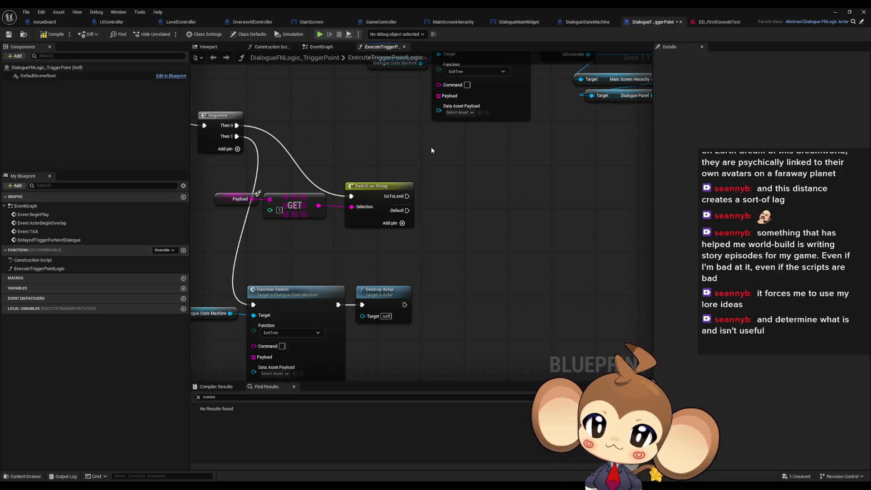
{"action": "left_click", "coordinate": [115, 28]}
{"action": "double_click", "coordinate": [67, 260]}
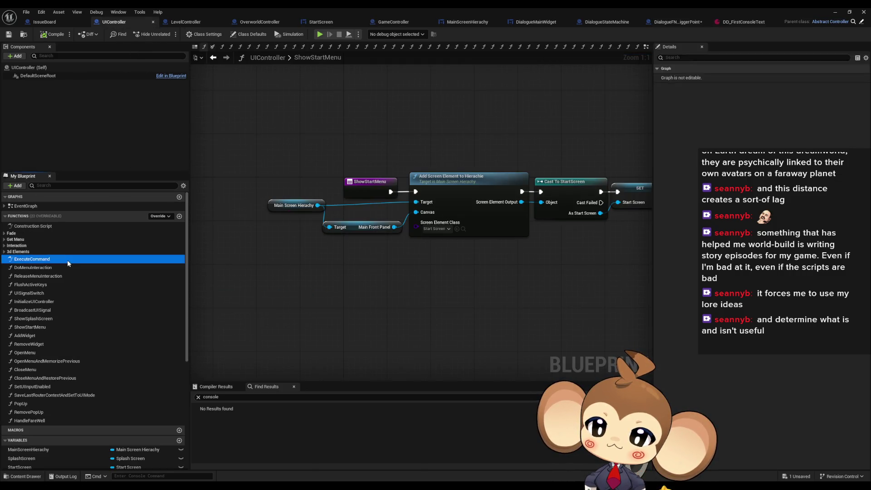
Look over UIController's ExecuteCommand and UISignalSwitch function graphs for console handling.
{"action": "scroll", "coordinate": [483, 203], "scroll_direction": "down", "scroll_amount": 5}
{"action": "scroll", "coordinate": [483, 203], "scroll_direction": "up", "scroll_amount": 7}
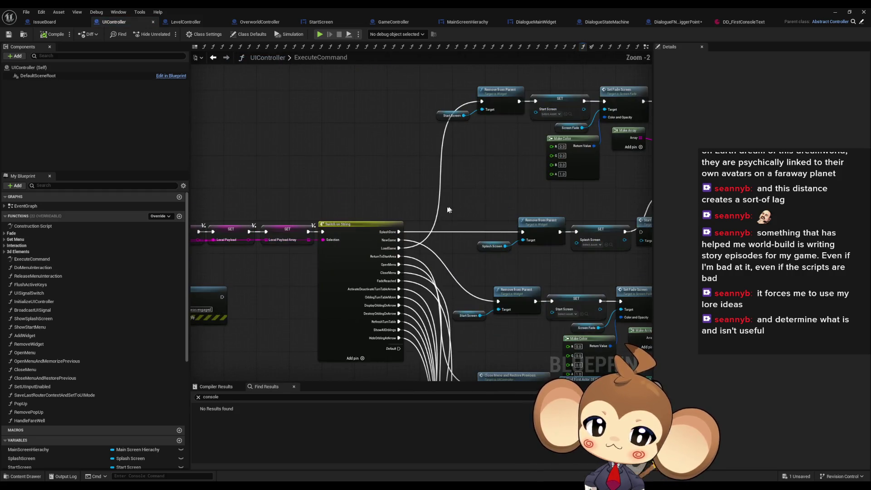
{"action": "scroll", "coordinate": [403, 249], "scroll_direction": "up", "scroll_amount": 2}
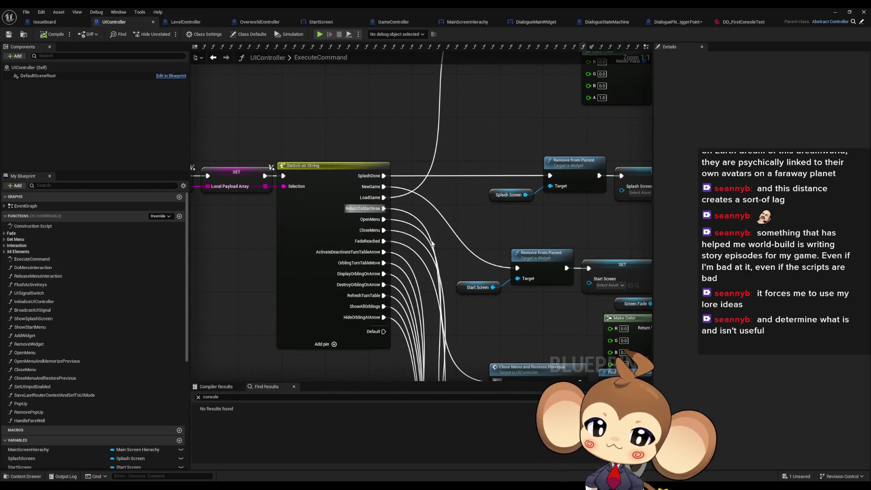
{"action": "double_click", "coordinate": [58, 293]}
{"action": "scroll", "coordinate": [427, 263], "scroll_direction": "down", "scroll_amount": 3}
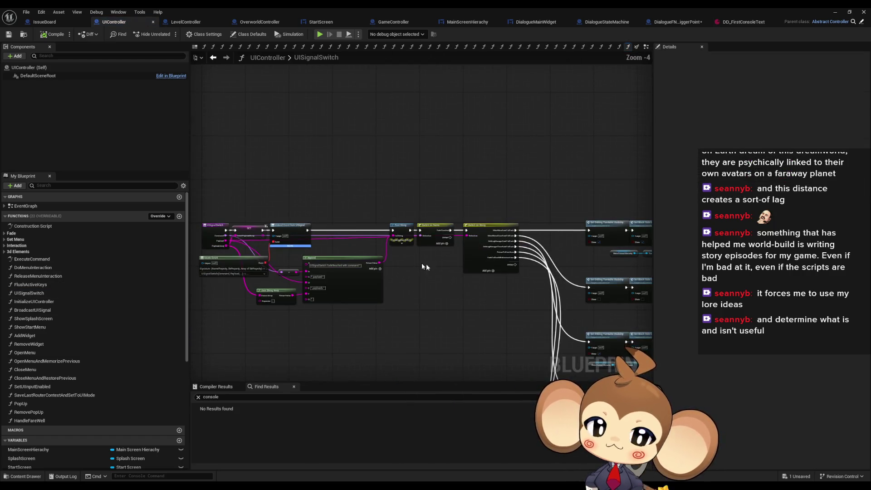
{"action": "scroll", "coordinate": [424, 290], "scroll_direction": "down", "scroll_amount": 2}
Search UIController for 'console1', finding no results.
{"action": "left_click", "coordinate": [252, 397]}
{"action": "left_click", "coordinate": [259, 397]}
{"action": "type", "text": "1"}
{"action": "key", "text": "Return"}
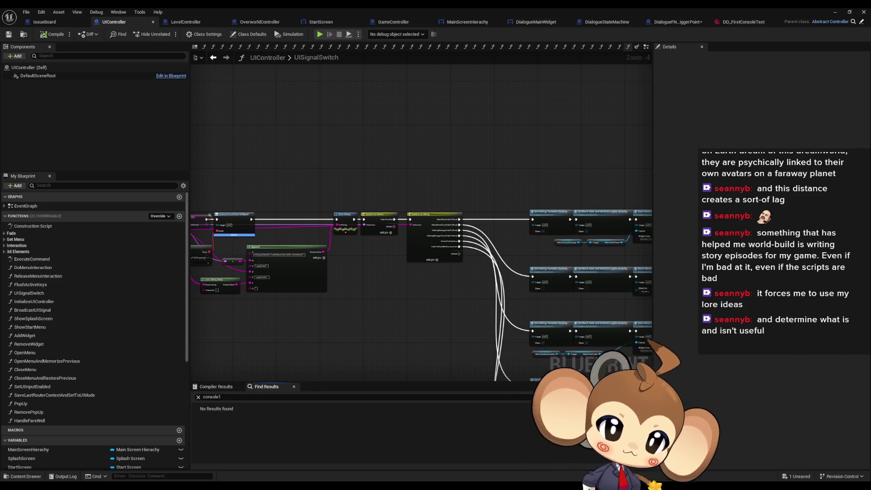
{"action": "key", "text": "ctrl+Tab"}
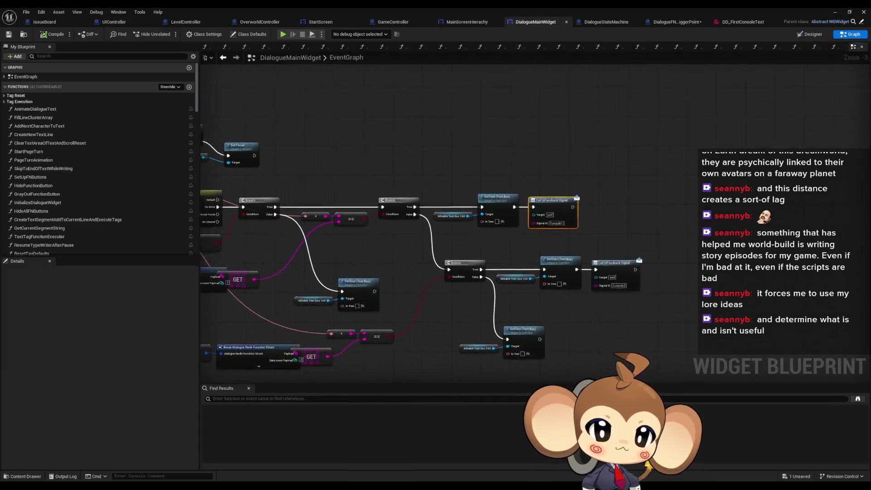
In DialogueMainWidget, move the Current Node Info, GET and Break Dialogue Node Function Struct nodes left.
{"action": "key", "text": "ctrl+Tab"}
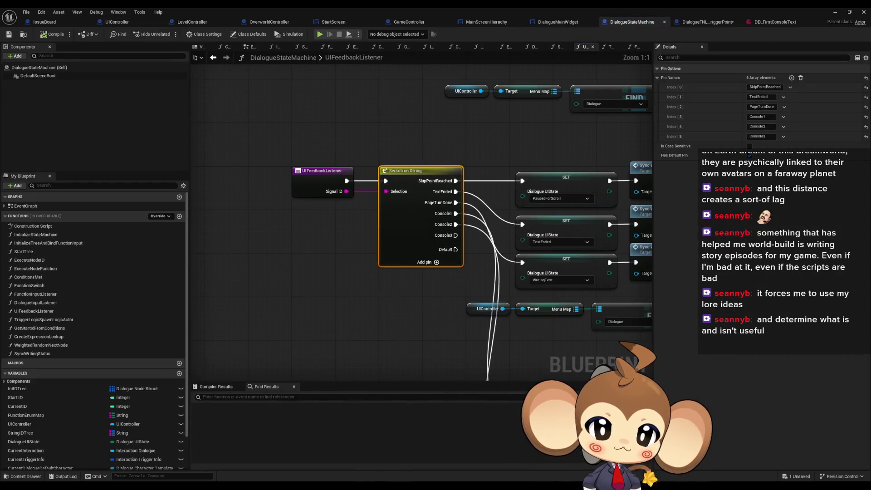
{"action": "key", "text": "ctrl+Tab"}
{"action": "left_click_drag", "start_coordinate": [463, 269], "coordinate": [732, 282]}
{"action": "mouse_move", "coordinate": [528, 275]}
{"action": "left_mouse_down"}
{"action": "mouse_move", "coordinate": [646, 212]}
{"action": "mouse_move", "coordinate": [832, 198]}
{"action": "left_mouse_up"}
{"action": "left_click_drag", "start_coordinate": [308, 225], "coordinate": [357, 244]}
{"action": "left_click", "coordinate": [452, 245], "text": "ctrl"}
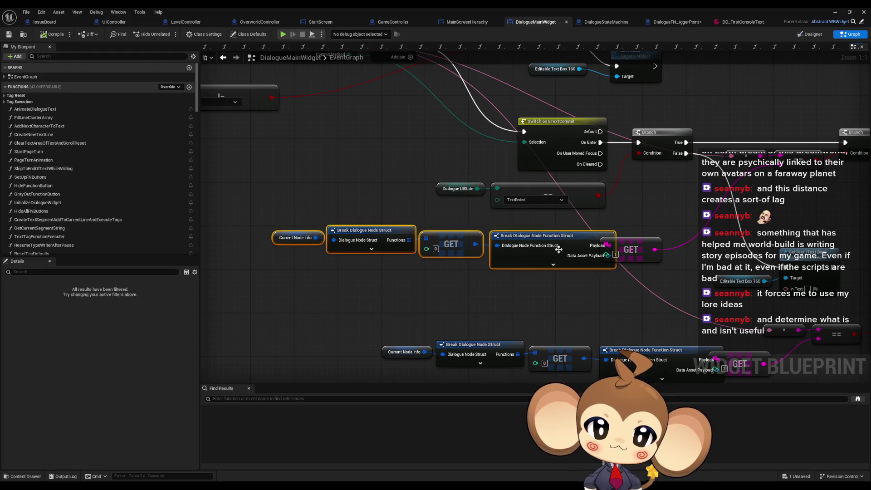
{"action": "left_click", "coordinate": [550, 239], "text": "ctrl"}
{"action": "left_click_drag", "start_coordinate": [550, 240], "coordinate": [525, 240]}
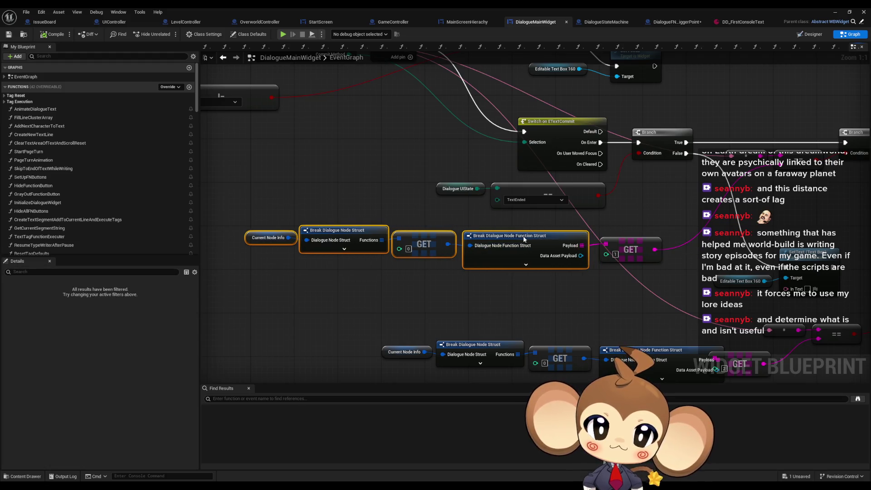
{"action": "mouse_move", "coordinate": [715, 215]}
{"action": "left_mouse_down"}
{"action": "mouse_move", "coordinate": [530, 225]}
{"action": "mouse_move", "coordinate": [467, 258]}
{"action": "mouse_move", "coordinate": [464, 249]}
{"action": "mouse_move", "coordinate": [291, 253]}
{"action": "mouse_move", "coordinate": [641, 257]}
{"action": "mouse_move", "coordinate": [867, 308]}
{"action": "mouse_move", "coordinate": [736, 281]}
{"action": "mouse_move", "coordinate": [356, 156]}
{"action": "left_mouse_up"}
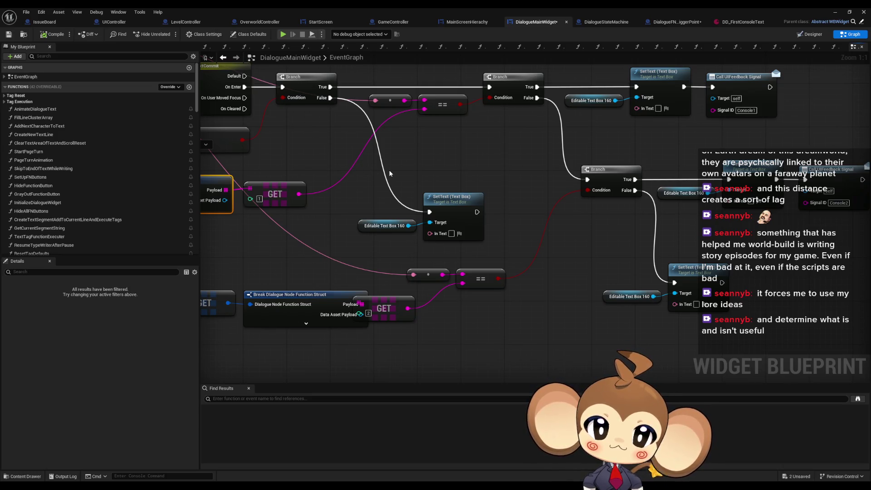
Review the Switch on ETextCommit, Branch and SetText nodes, then return to DialogueStateMachine's UIFeedbackListener.
{"action": "left_click_drag", "start_coordinate": [389, 172], "coordinate": [446, 217]}
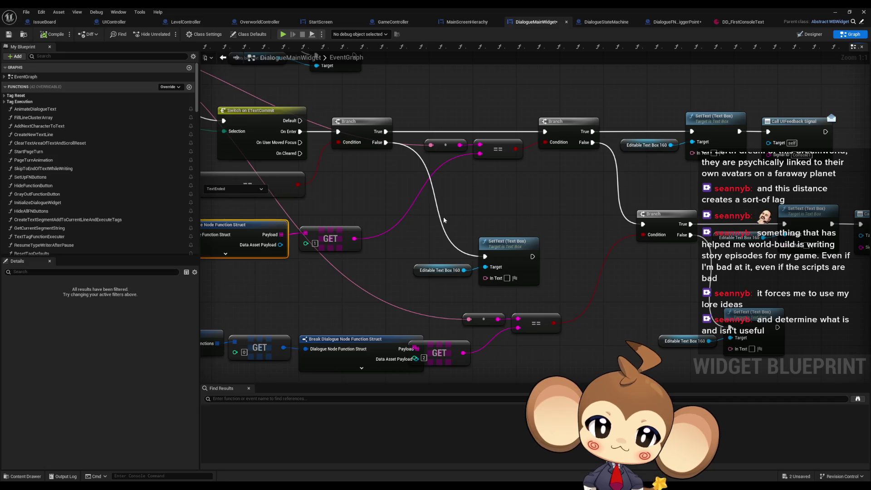
{"action": "left_click_drag", "start_coordinate": [574, 227], "coordinate": [428, 204]}
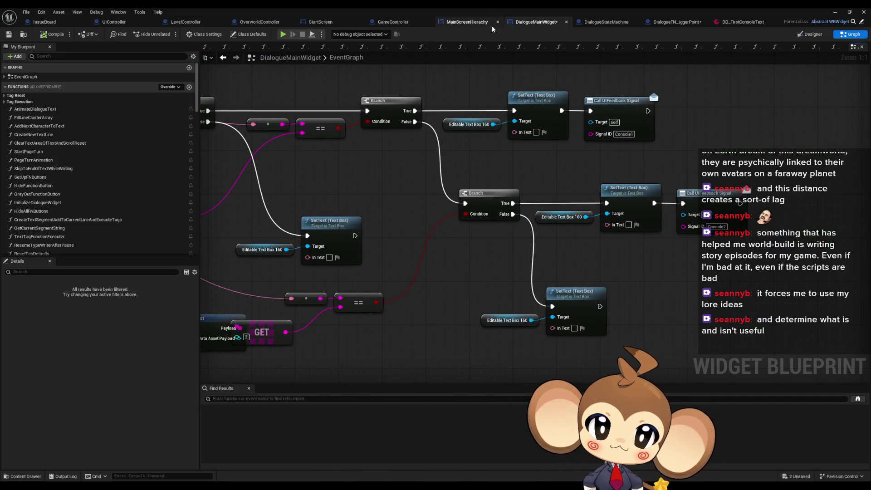
{"action": "left_click_drag", "start_coordinate": [380, 147], "coordinate": [785, 167]}
{"action": "left_click_drag", "start_coordinate": [570, 184], "coordinate": [613, 184]}
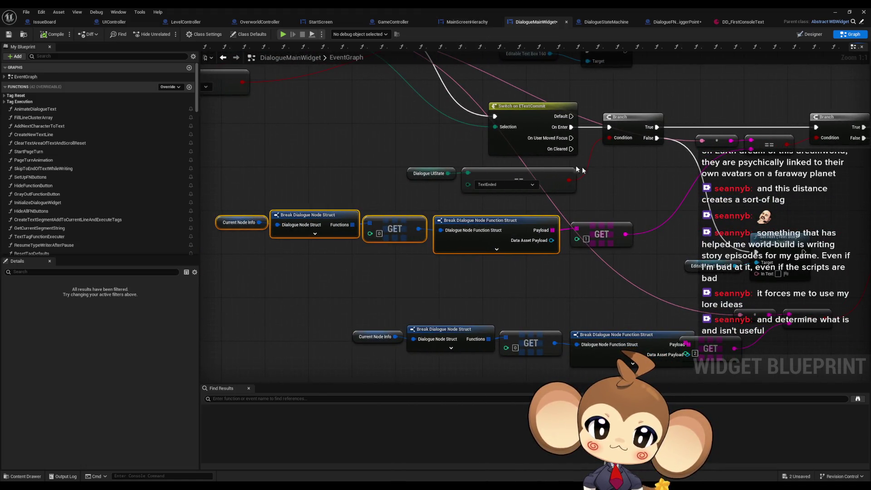
{"action": "left_click", "coordinate": [607, 22]}
{"action": "mouse_move", "coordinate": [517, 281]}
{"action": "left_mouse_down"}
{"action": "mouse_move", "coordinate": [426, 253]}
{"action": "mouse_move", "coordinate": [367, 100]}
{"action": "left_mouse_up"}
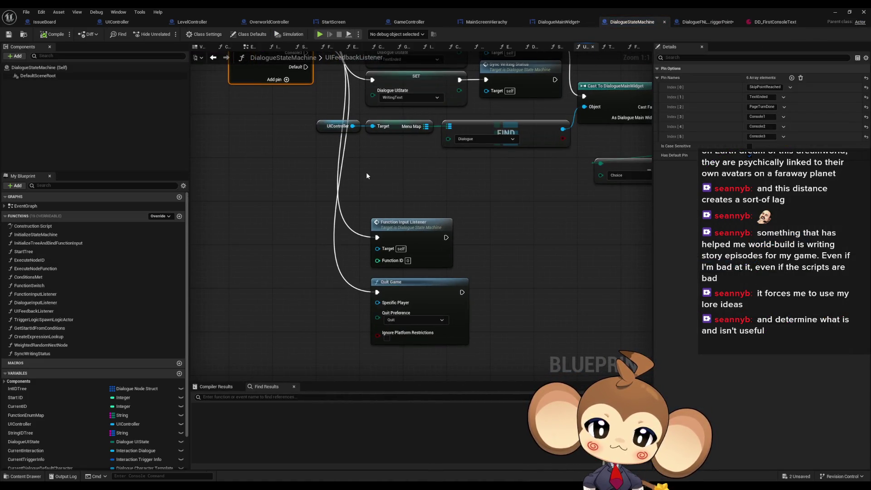
{"action": "mouse_move", "coordinate": [365, 176]}
{"action": "left_mouse_down"}
{"action": "mouse_move", "coordinate": [360, 280]}
{"action": "mouse_move", "coordinate": [278, 274]}
{"action": "mouse_move", "coordinate": [262, 255]}
{"action": "left_mouse_up"}
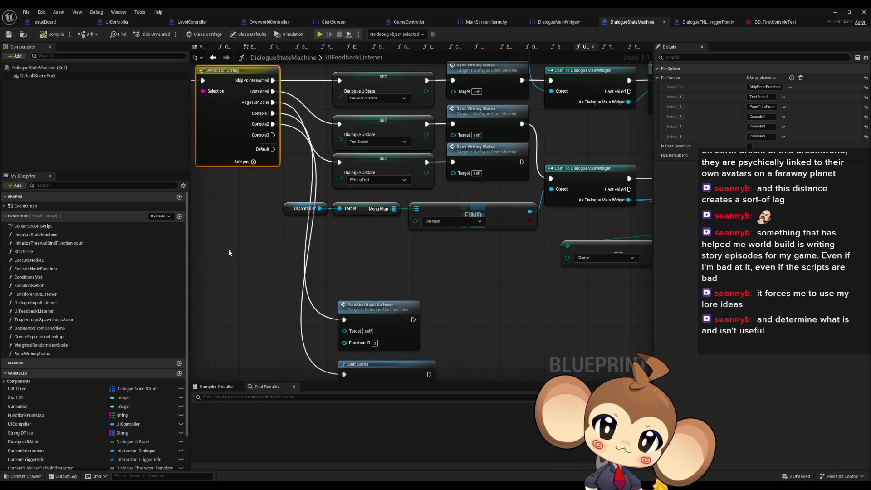
{"action": "left_click_drag", "start_coordinate": [228, 253], "coordinate": [260, 211]}
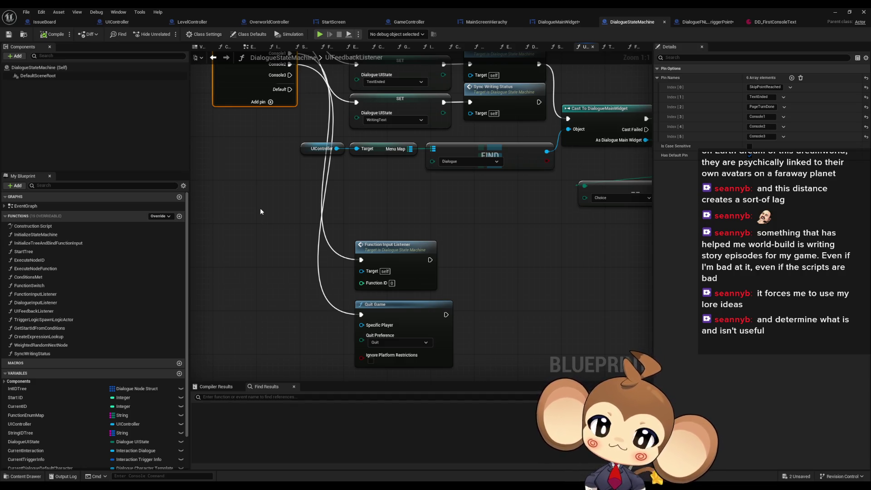
{"action": "mouse_move", "coordinate": [253, 203]}
{"action": "left_mouse_down"}
{"action": "mouse_move", "coordinate": [290, 281]}
{"action": "mouse_move", "coordinate": [320, 313]}
{"action": "left_mouse_up"}
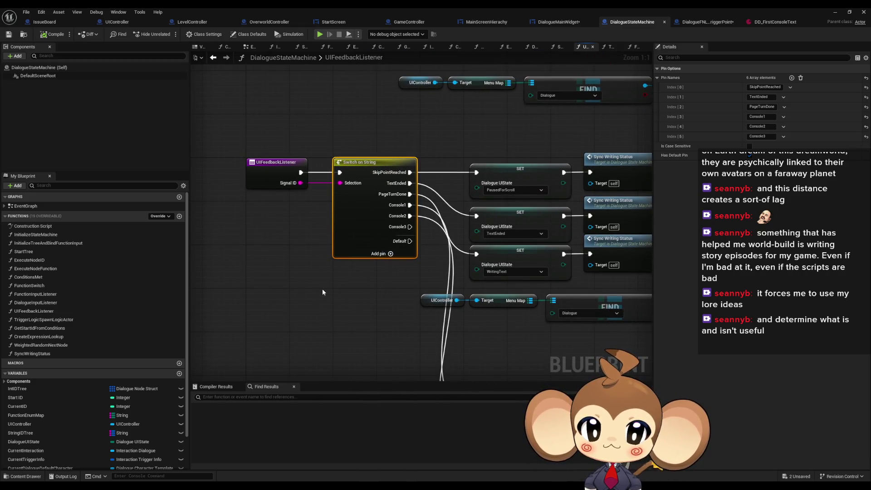
{"action": "left_click", "coordinate": [701, 22]}
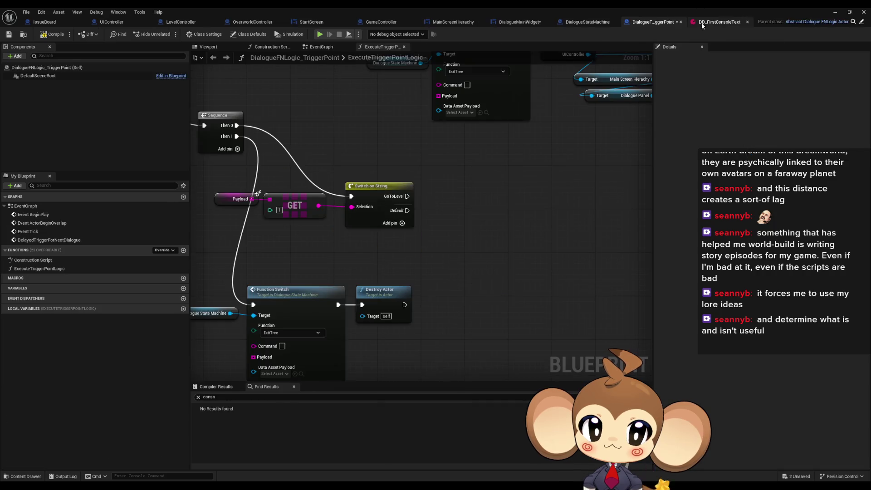
{"action": "left_click", "coordinate": [587, 23]}
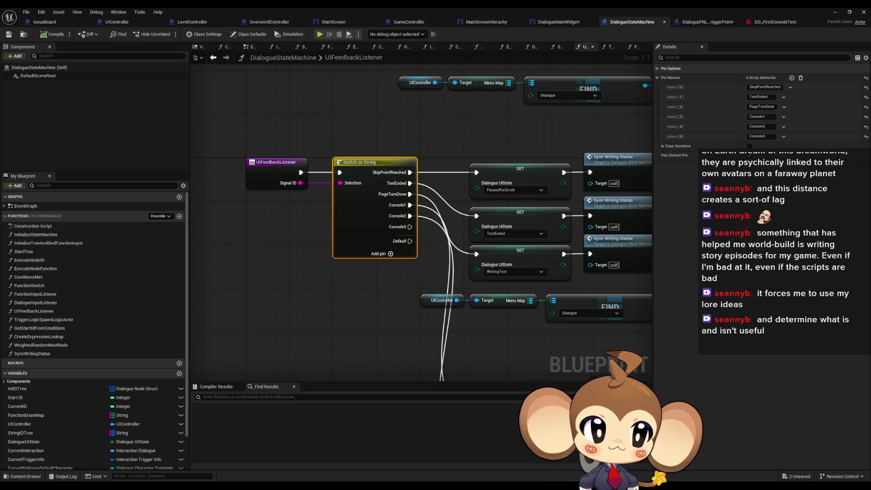
{"action": "left_click", "coordinate": [558, 21]}
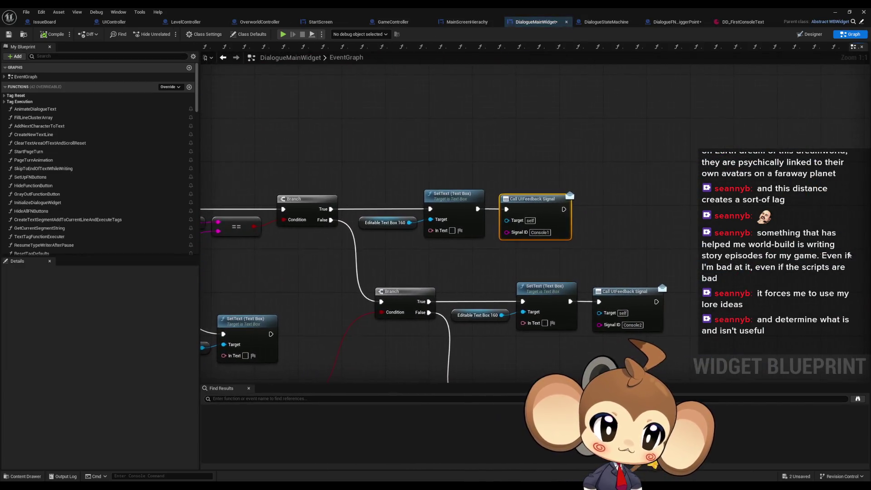
{"action": "scroll", "coordinate": [642, 207], "scroll_direction": "down", "scroll_amount": 5}
{"action": "left_click_drag", "start_coordinate": [497, 205], "coordinate": [440, 188]}
{"action": "scroll", "coordinate": [542, 229], "scroll_direction": "up", "scroll_amount": 1}
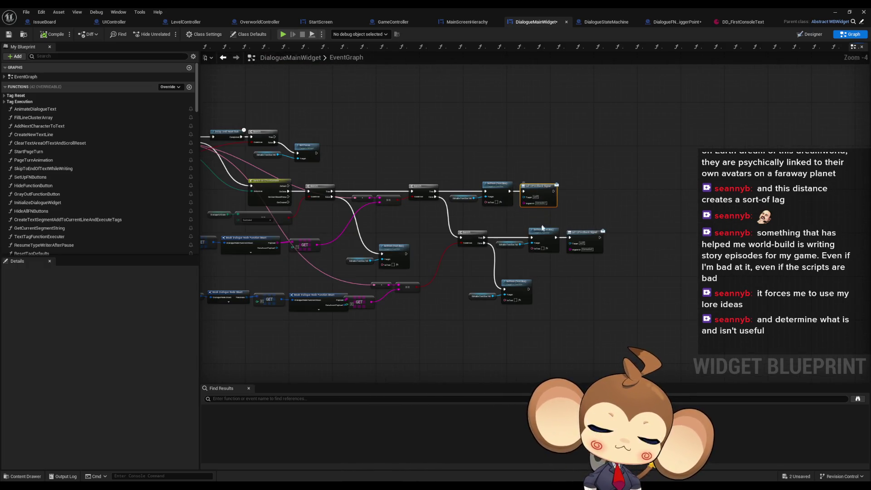
{"action": "scroll", "coordinate": [543, 228], "scroll_direction": "up", "scroll_amount": 4}
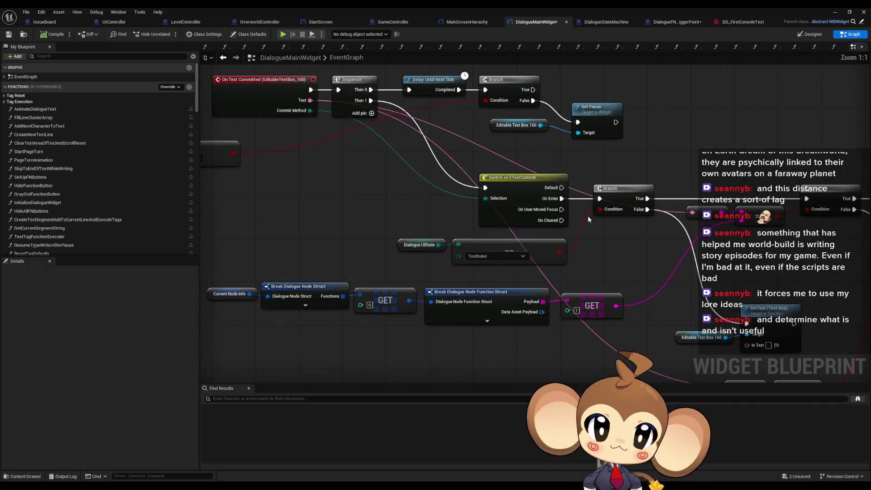
{"action": "left_click_drag", "start_coordinate": [502, 178], "coordinate": [511, 191]}
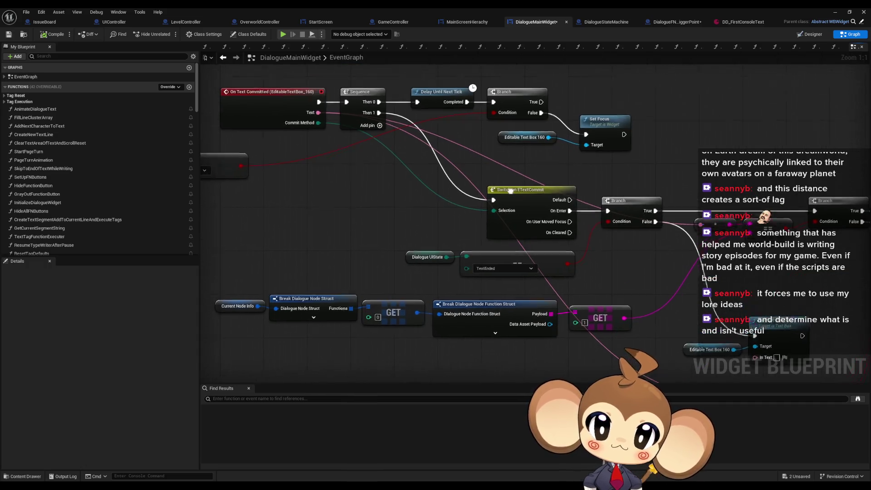
{"action": "scroll", "coordinate": [521, 259], "scroll_direction": "down", "scroll_amount": 3}
{"action": "scroll", "coordinate": [521, 260], "scroll_direction": "down", "scroll_amount": 2}
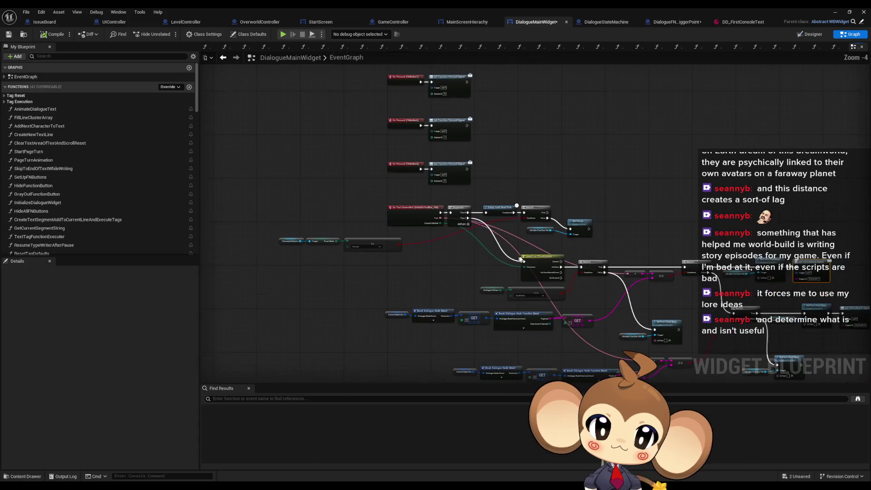
{"action": "mouse_move", "coordinate": [521, 259]}
{"action": "left_mouse_down"}
{"action": "mouse_move", "coordinate": [658, 289]}
{"action": "mouse_move", "coordinate": [584, 276]}
{"action": "left_mouse_up"}
{"action": "scroll", "coordinate": [656, 290], "scroll_direction": "up", "scroll_amount": 2}
{"action": "scroll", "coordinate": [688, 308], "scroll_direction": "up", "scroll_amount": 2}
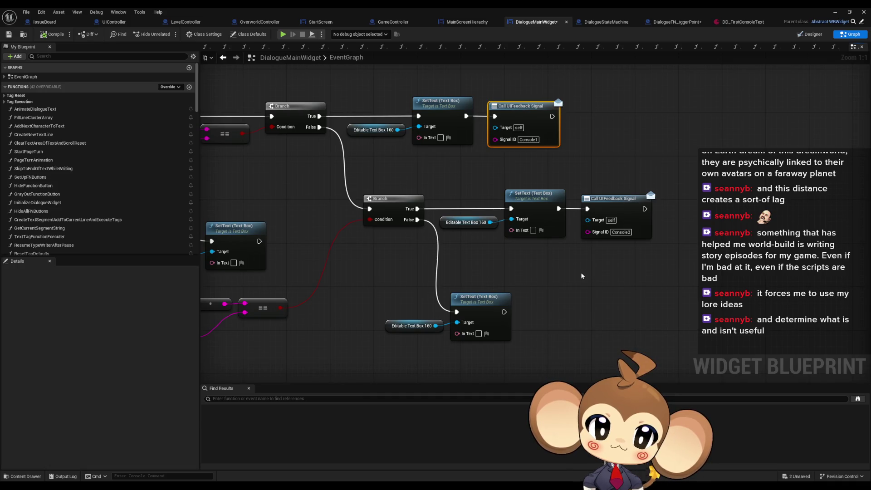
{"action": "left_click_drag", "start_coordinate": [581, 275], "coordinate": [590, 363]}
{"action": "mouse_move", "coordinate": [653, 279]}
{"action": "left_mouse_down"}
{"action": "mouse_move", "coordinate": [515, 257]}
{"action": "mouse_move", "coordinate": [470, 229]}
{"action": "mouse_move", "coordinate": [363, 204]}
{"action": "left_mouse_up"}
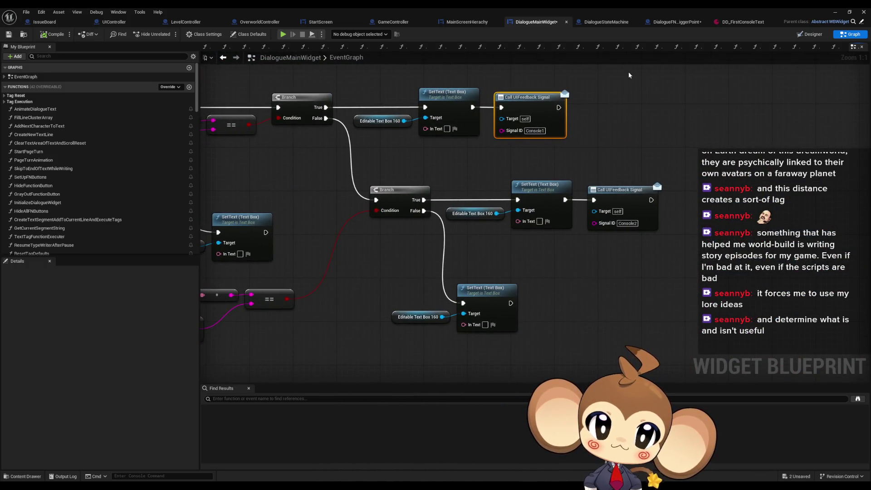
{"action": "left_click", "coordinate": [609, 22]}
{"action": "left_click_drag", "start_coordinate": [530, 253], "coordinate": [370, 82]}
{"action": "left_click", "coordinate": [372, 203]}
{"action": "mouse_move", "coordinate": [292, 272]}
{"action": "left_mouse_down"}
{"action": "mouse_move", "coordinate": [461, 311]}
{"action": "mouse_move", "coordinate": [448, 240]}
{"action": "mouse_move", "coordinate": [498, 311]}
{"action": "mouse_move", "coordinate": [511, 298]}
{"action": "left_mouse_up"}
{"action": "left_click", "coordinate": [506, 220]}
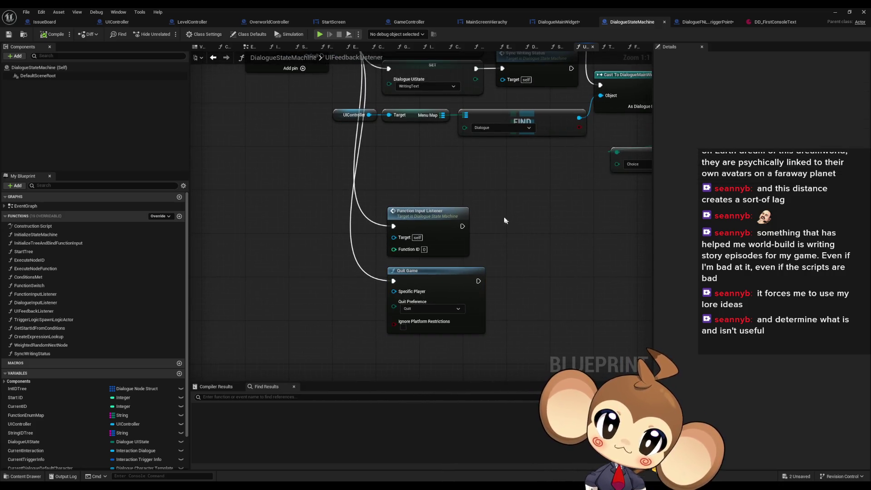
Wrap Function Input Listener and Quit Game in a 'console special cases' comment with Move Mode Comment.
{"action": "type", "text": "c"}
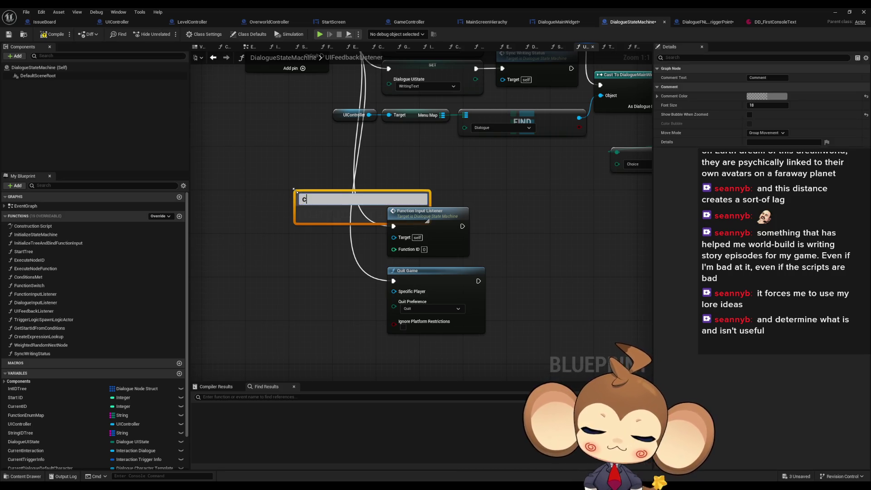
{"action": "type", "text": "console special cases"}
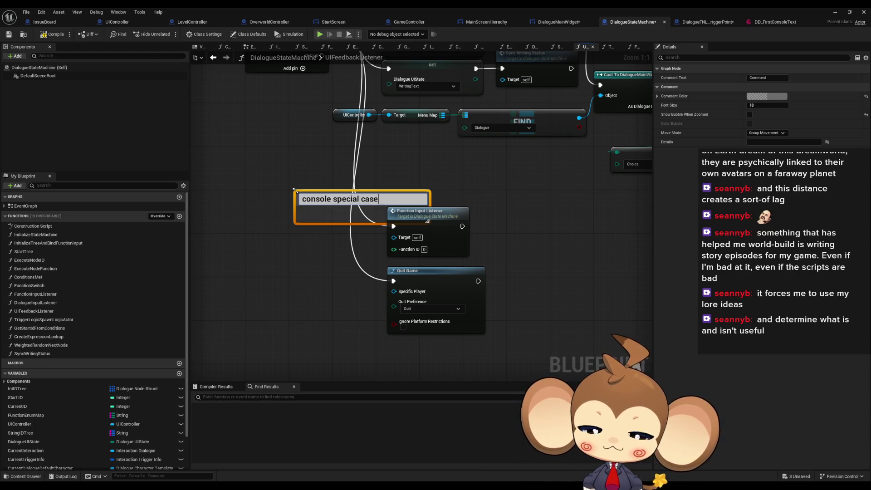
{"action": "key", "text": "Return"}
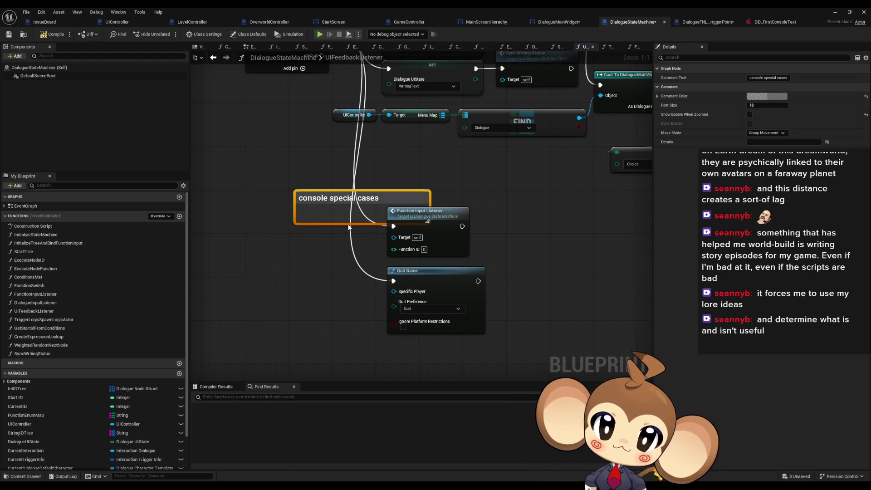
{"action": "left_click_drag", "start_coordinate": [351, 225], "coordinate": [365, 426]}
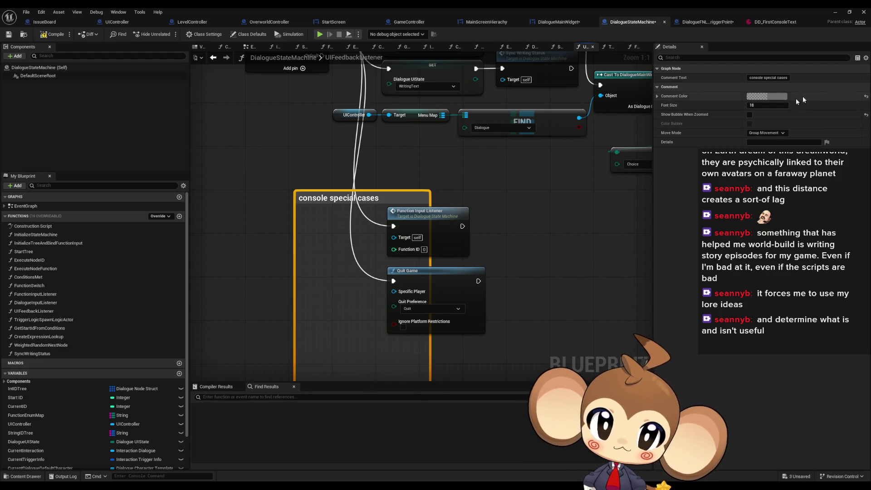
{"action": "left_click", "coordinate": [767, 133]}
{"action": "left_click", "coordinate": [767, 146]}
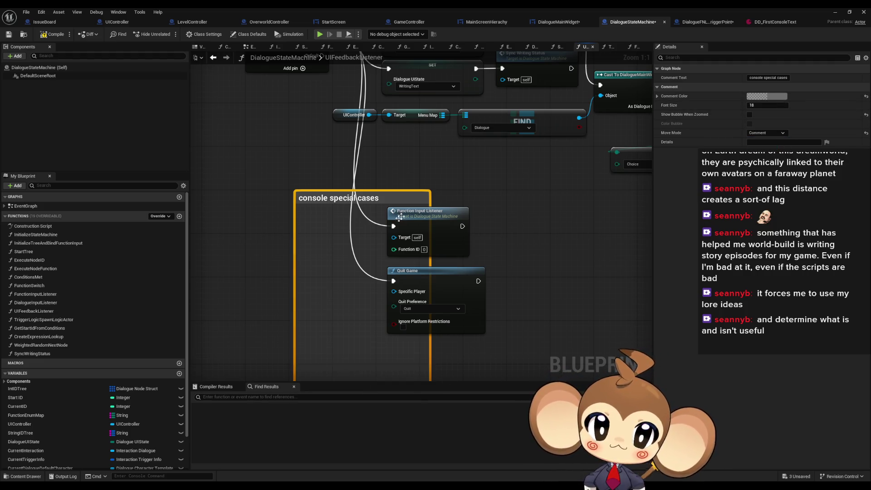
{"action": "left_click_drag", "start_coordinate": [430, 202], "coordinate": [620, 203]}
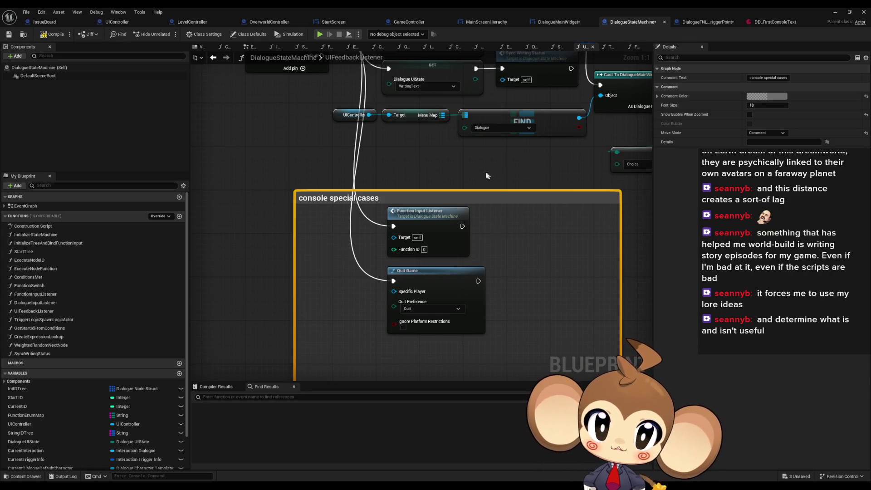
{"action": "left_click_drag", "start_coordinate": [333, 90], "coordinate": [358, 154]}
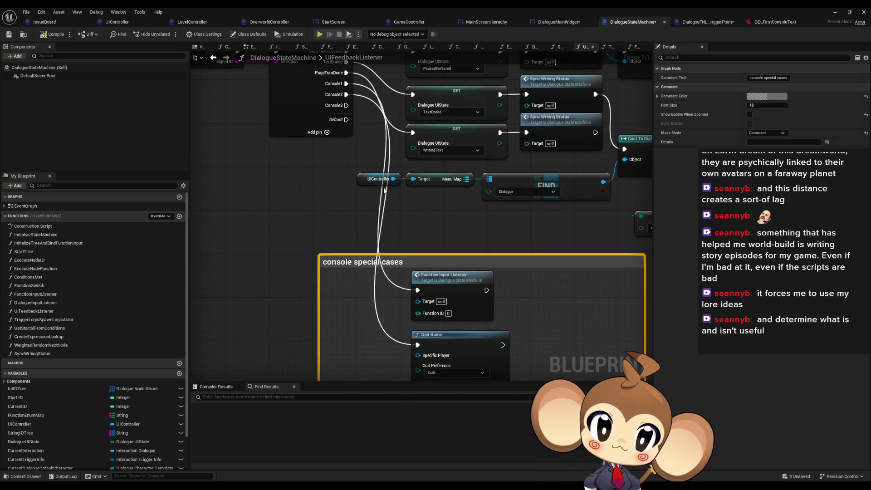
{"action": "left_click_drag", "start_coordinate": [386, 190], "coordinate": [361, 119]}
Move through the DialogueMainWidget and MainScreenHierachy tabs to GameController's StartGame graph.
{"action": "left_click", "coordinate": [563, 21]}
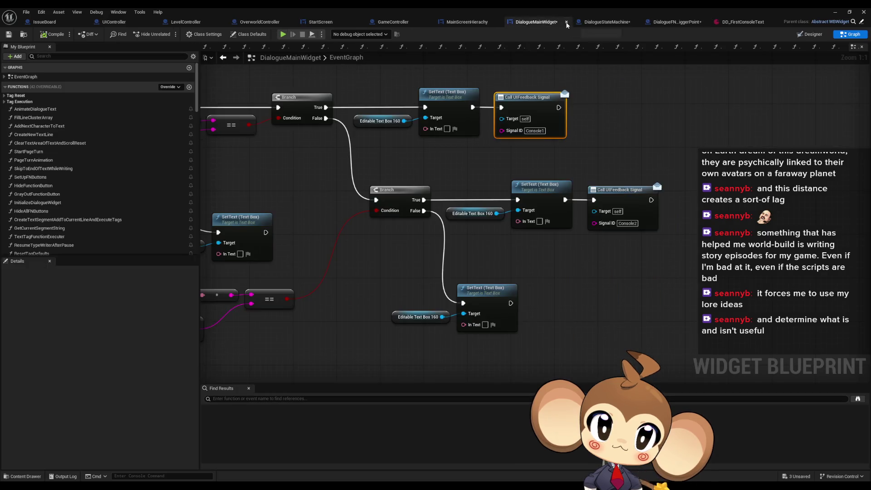
{"action": "left_click", "coordinate": [473, 25]}
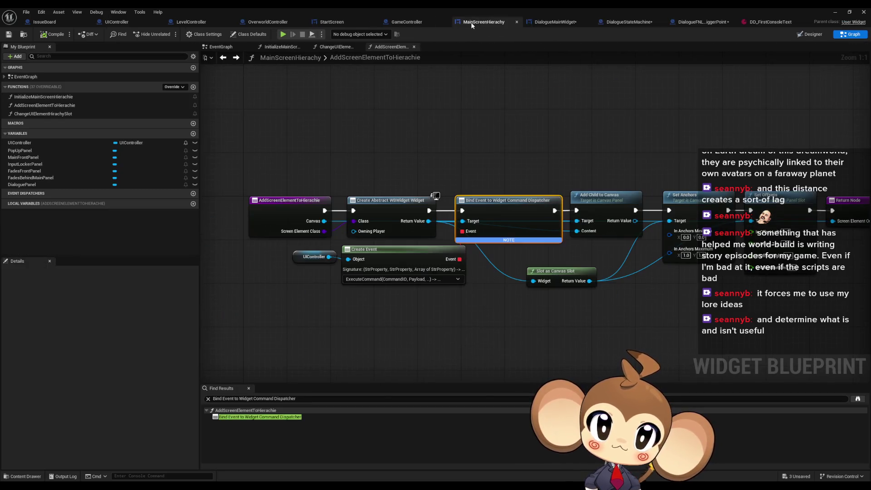
{"action": "left_click", "coordinate": [410, 23]}
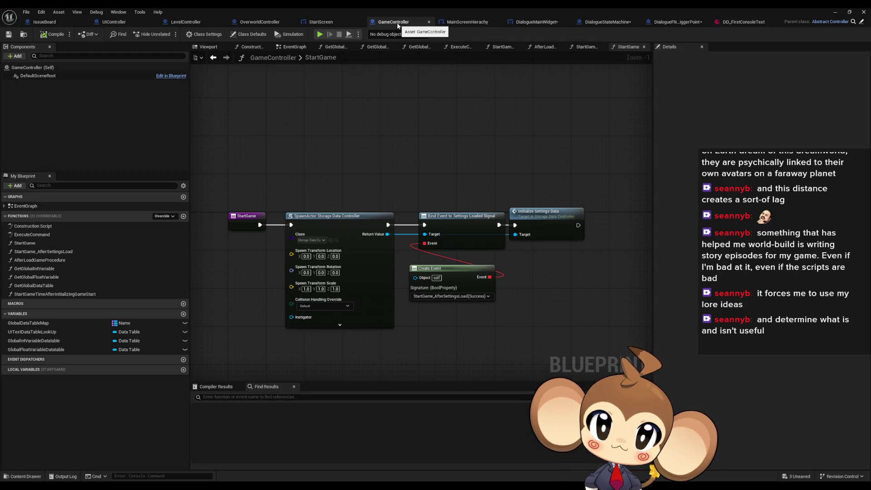
Place a Get Game Controller node in DialogueStateMachine's UIFeedbackListener graph.
{"action": "left_click", "coordinate": [535, 23]}
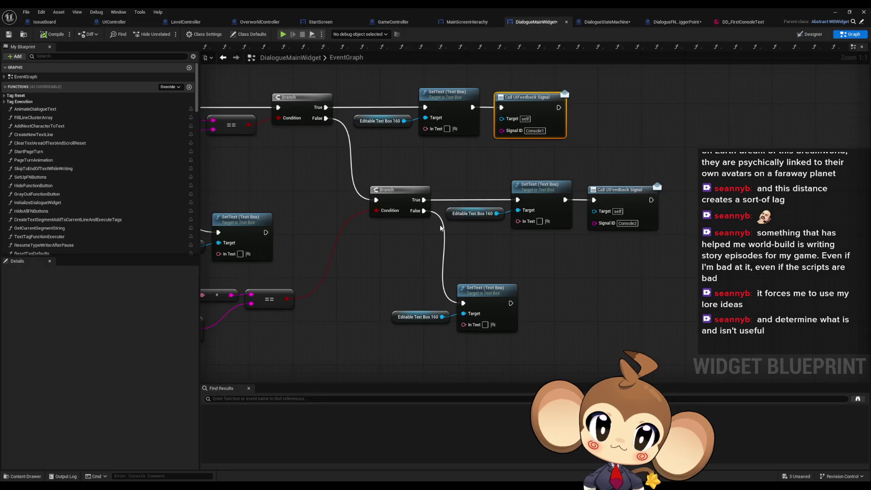
{"action": "left_click", "coordinate": [609, 22]}
{"action": "right_click", "coordinate": [370, 307]}
{"action": "type", "text": "get game cont"}
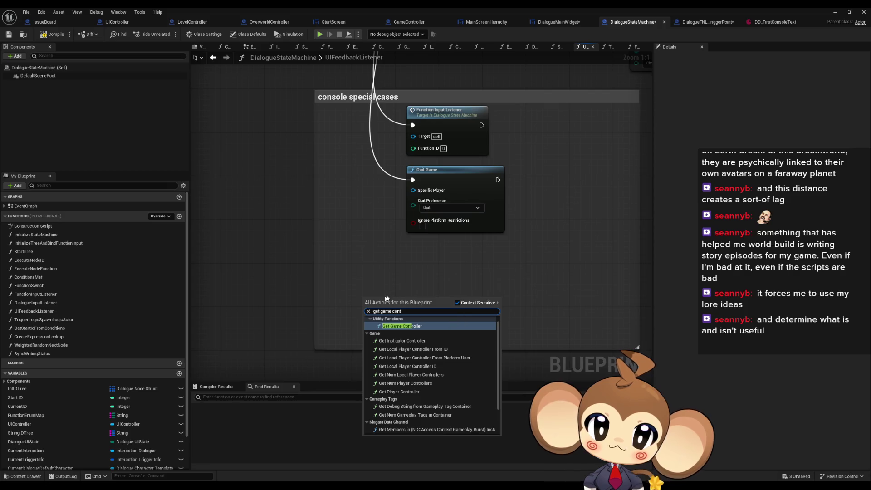
{"action": "left_click", "coordinate": [400, 326]}
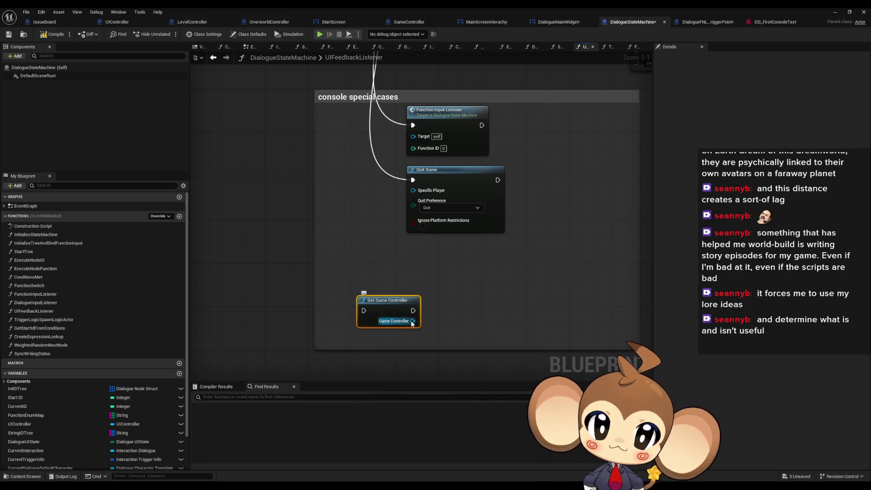
Wire a Start Game call from Get Game Controller and move both nodes into the console comment.
{"action": "left_click_drag", "start_coordinate": [413, 321], "coordinate": [447, 316]}
{"action": "type", "text": "start game"}
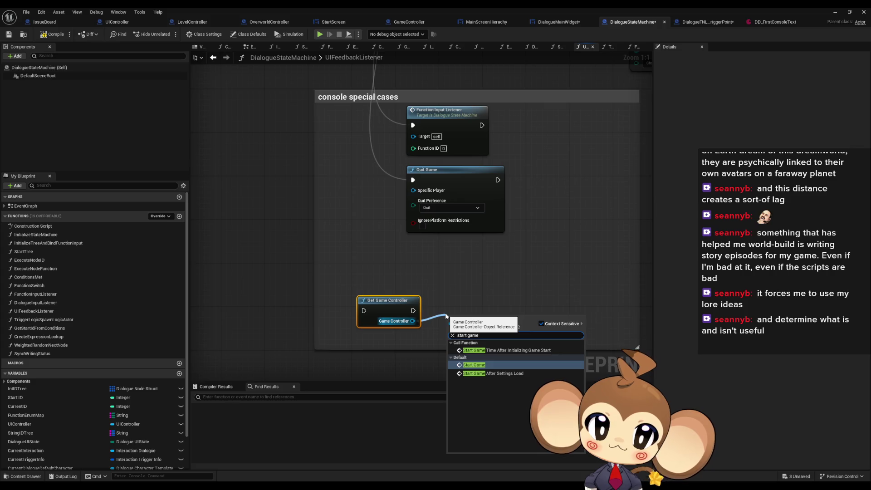
{"action": "key", "text": "Return"}
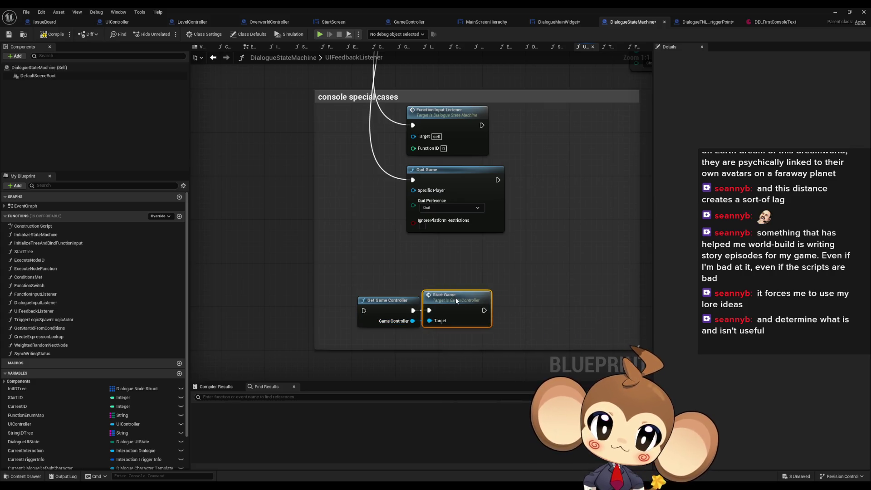
{"action": "mouse_move", "coordinate": [487, 315]}
{"action": "left_mouse_down"}
{"action": "mouse_move", "coordinate": [544, 290]}
{"action": "mouse_move", "coordinate": [536, 264]}
{"action": "left_mouse_up"}
{"action": "mouse_move", "coordinate": [419, 279]}
{"action": "left_mouse_down"}
{"action": "mouse_move", "coordinate": [370, 188]}
{"action": "mouse_move", "coordinate": [342, 162]}
{"action": "mouse_move", "coordinate": [334, 117]}
{"action": "left_mouse_up"}
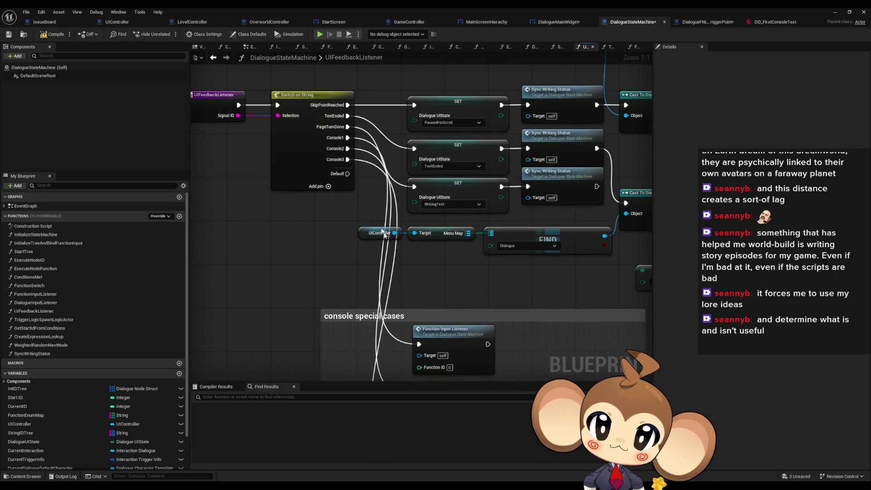
{"action": "left_click", "coordinate": [772, 22]}
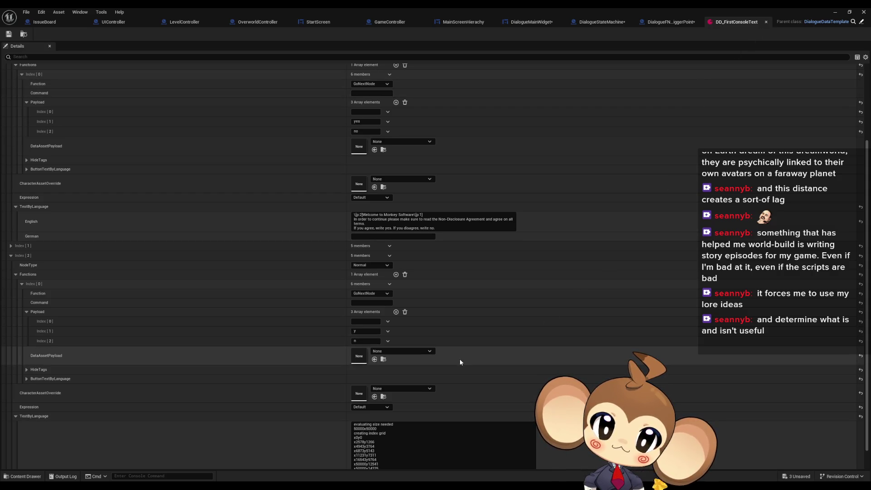
Re-enter 'y' in DD_FirstConsoleText payload Index [1], adding and deleting a temporary fourth element.
{"action": "left_click", "coordinate": [365, 331]}
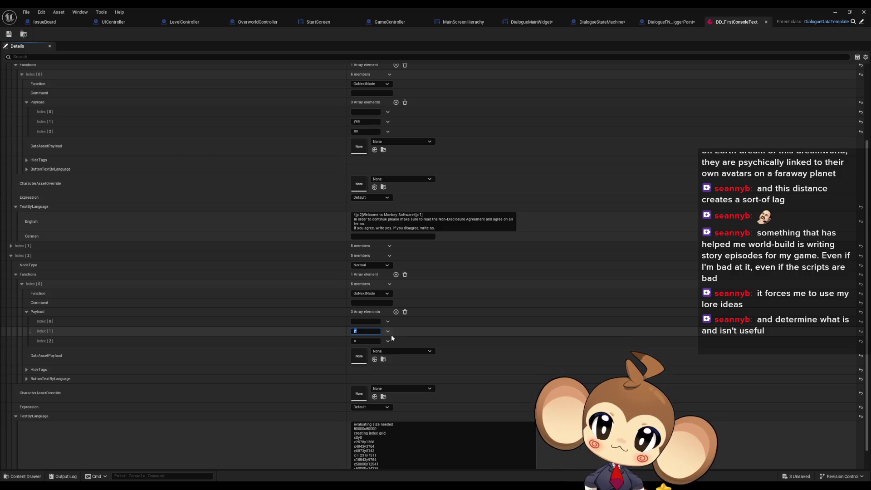
{"action": "key", "text": "BackSpace"}
{"action": "left_click", "coordinate": [396, 312]}
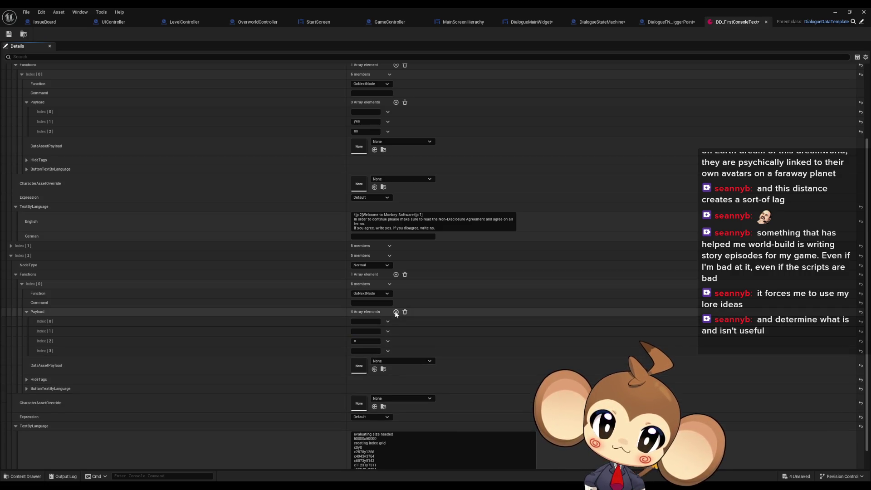
{"action": "left_click", "coordinate": [363, 350]}
{"action": "left_click", "coordinate": [366, 332]}
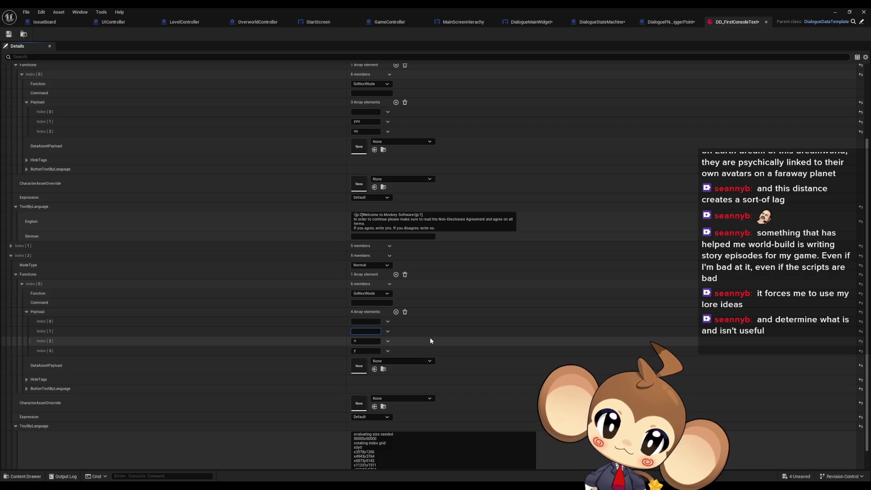
{"action": "type", "text": "y"}
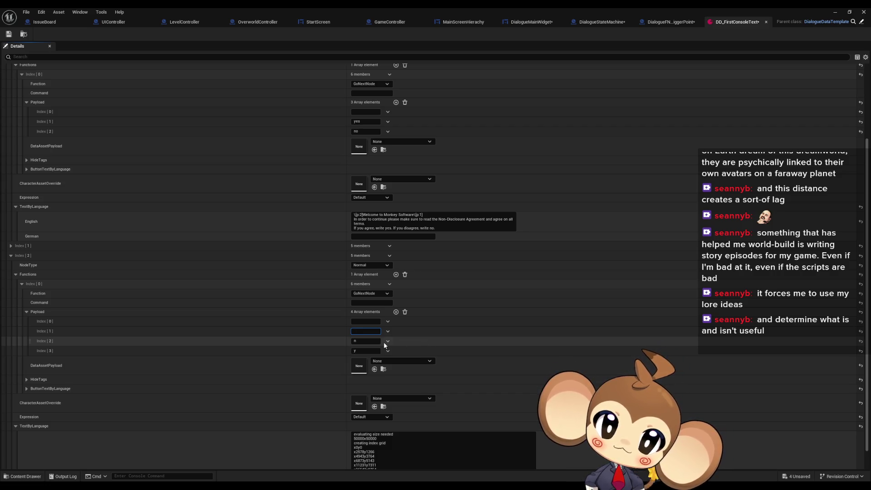
{"action": "left_click", "coordinate": [388, 351]}
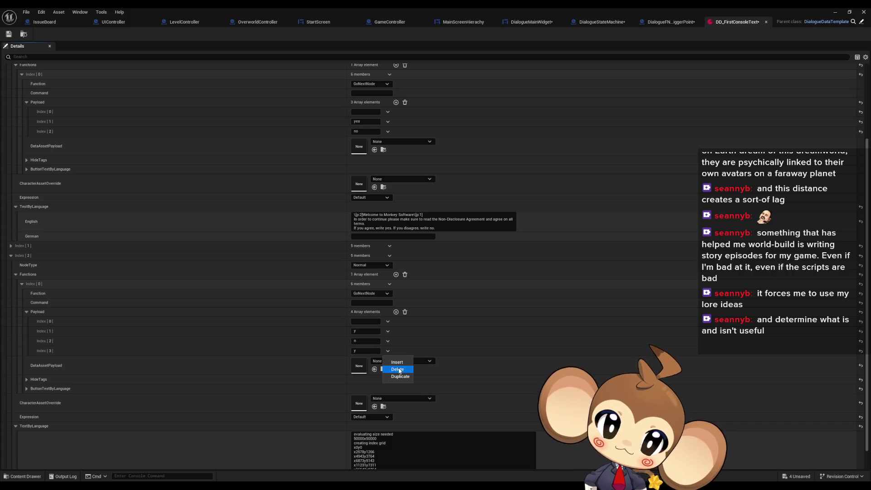
{"action": "left_click", "coordinate": [395, 364]}
{"action": "left_click", "coordinate": [677, 23]}
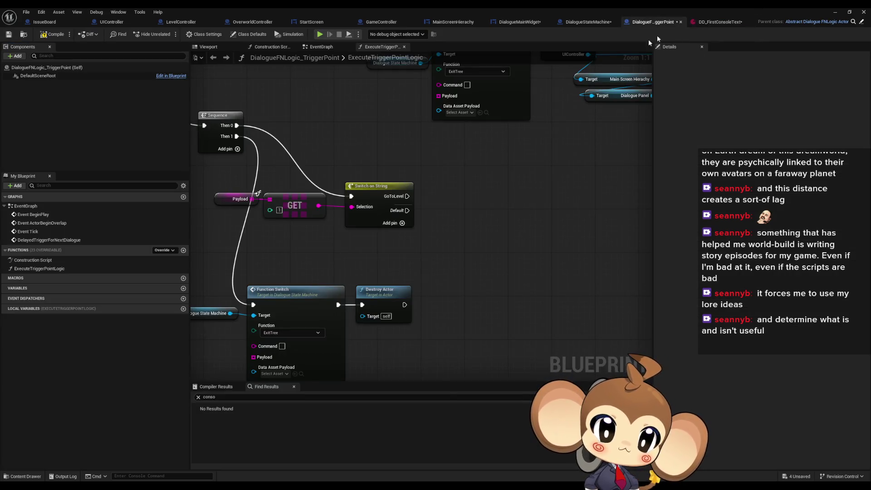
Cut the Get Game Controller and Start Game nodes out of DialogueStateMachine's UIFeedbackListener graph.
{"action": "scroll", "coordinate": [492, 308], "scroll_direction": "down", "scroll_amount": 2}
{"action": "left_click", "coordinate": [590, 22]}
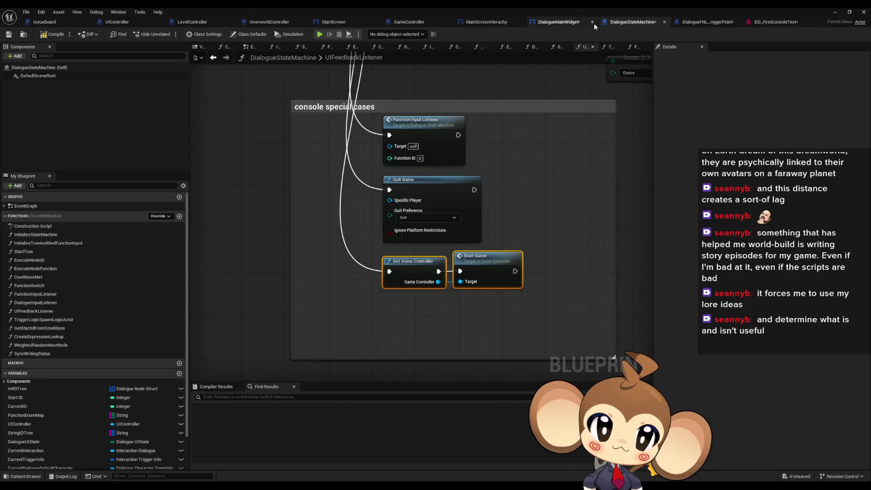
{"action": "scroll", "coordinate": [477, 273], "scroll_direction": "down", "scroll_amount": 3}
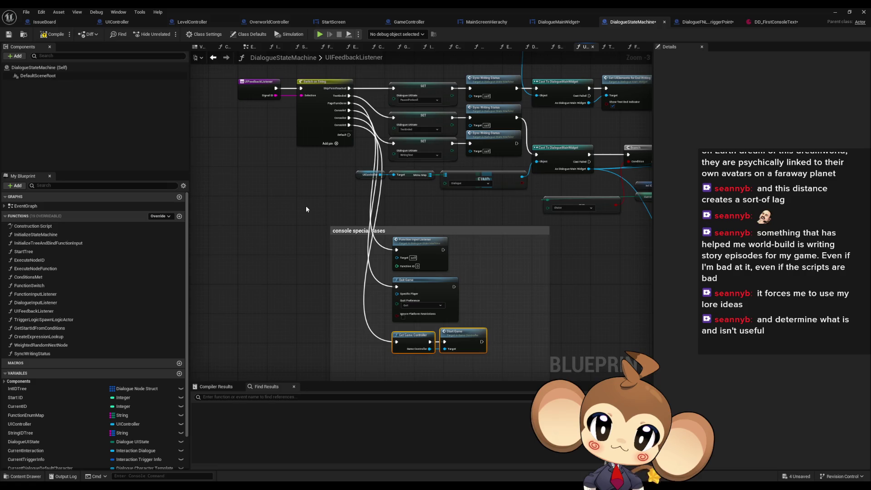
{"action": "scroll", "coordinate": [306, 206], "scroll_direction": "up", "scroll_amount": 1}
{"action": "mouse_move", "coordinate": [306, 206]}
{"action": "left_mouse_down"}
{"action": "mouse_move", "coordinate": [343, 247]}
{"action": "mouse_move", "coordinate": [317, 230]}
{"action": "left_mouse_up"}
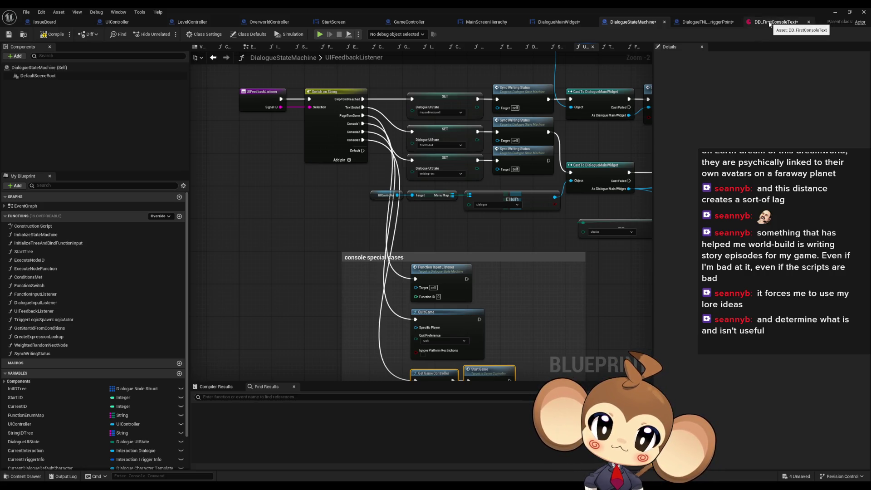
{"action": "left_click_drag", "start_coordinate": [650, 248], "coordinate": [589, 178]}
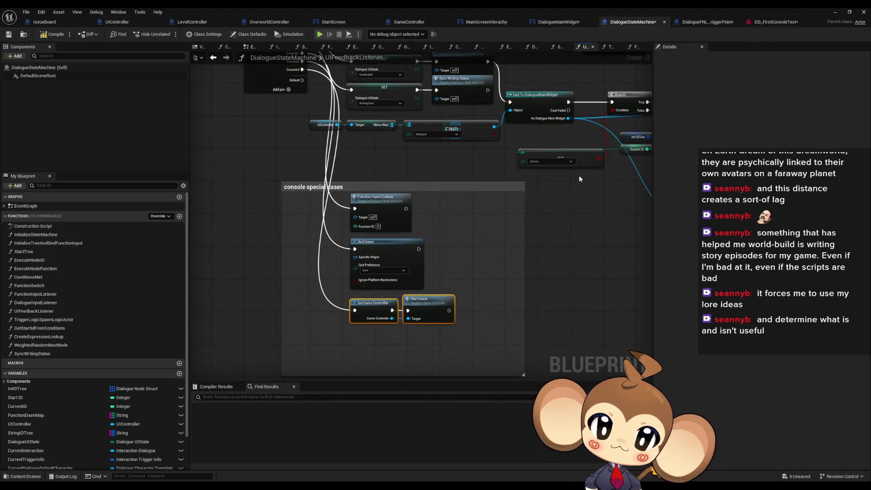
{"action": "left_click_drag", "start_coordinate": [411, 359], "coordinate": [412, 345]}
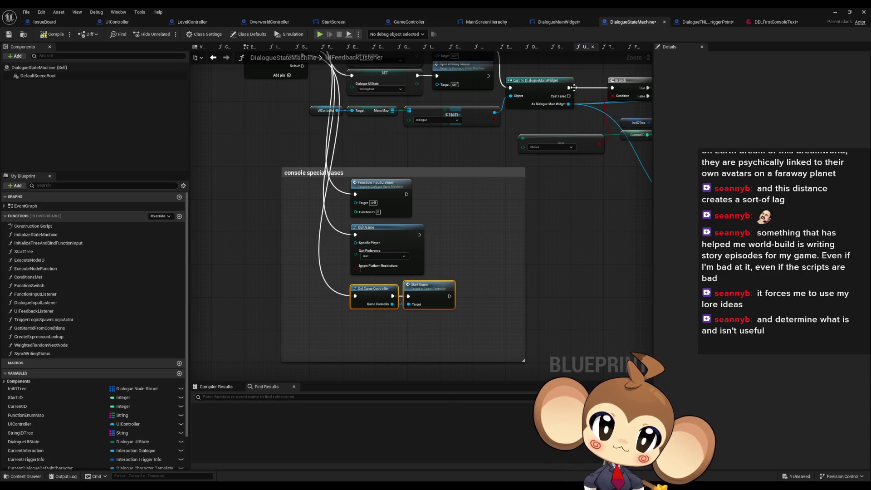
{"action": "key", "text": "Delete"}
Paste both nodes beside the GoToLevel switch in the TriggerPoint's ExecuteTriggerPointLogic graph.
{"action": "left_click", "coordinate": [478, 25]}
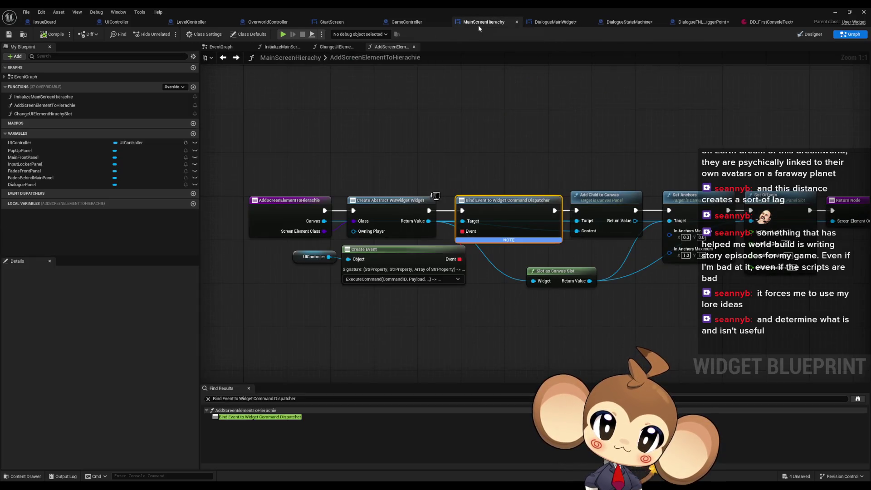
{"action": "left_click", "coordinate": [383, 26]}
{"action": "left_click", "coordinate": [305, 21]}
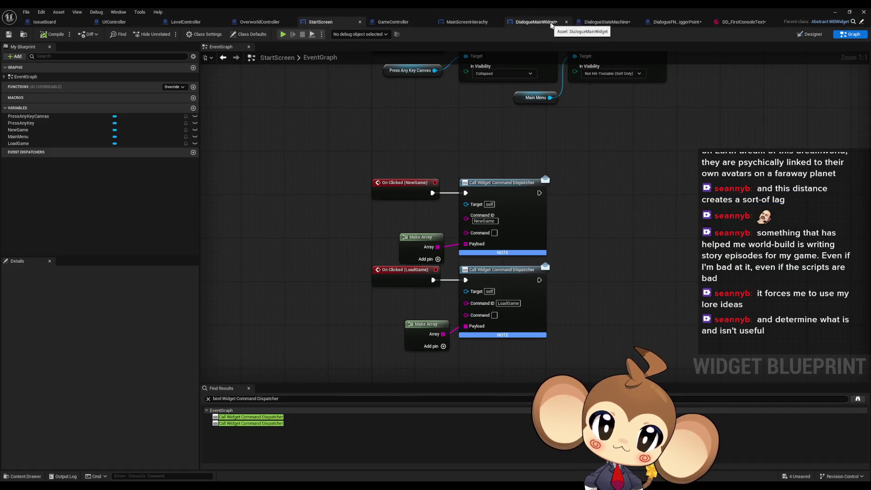
{"action": "left_click", "coordinate": [677, 23]}
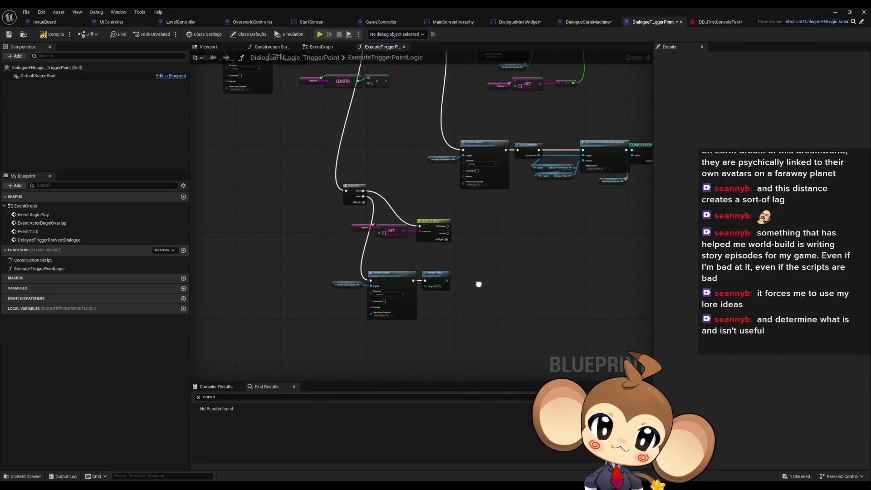
{"action": "key", "text": "ctrl+v"}
{"action": "scroll", "coordinate": [474, 220], "scroll_direction": "up", "scroll_amount": 4}
{"action": "left_click", "coordinate": [467, 214]}
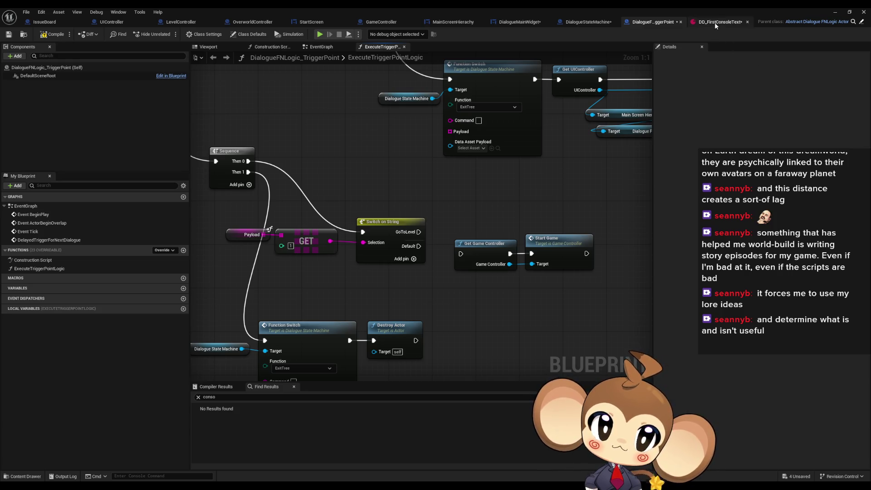
{"action": "left_click", "coordinate": [715, 22]}
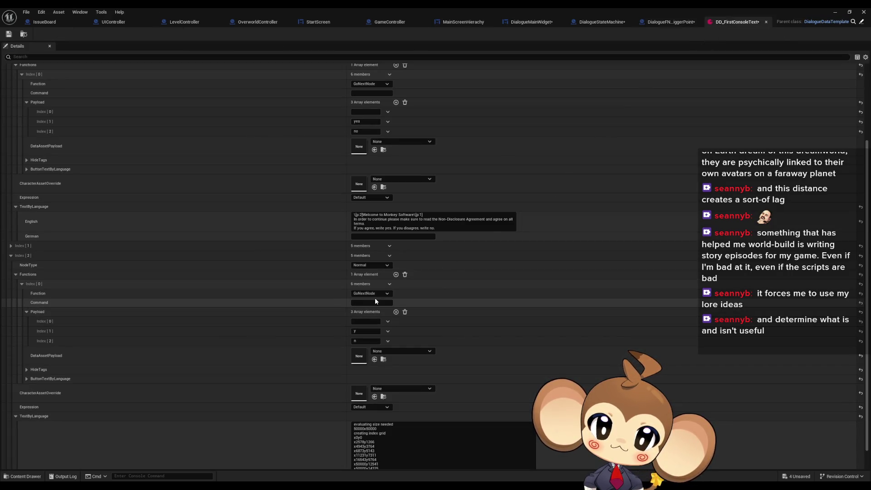
Expand dialogue entry Index [1] to check its function payload values, then collapse it.
{"action": "left_click", "coordinate": [372, 322]}
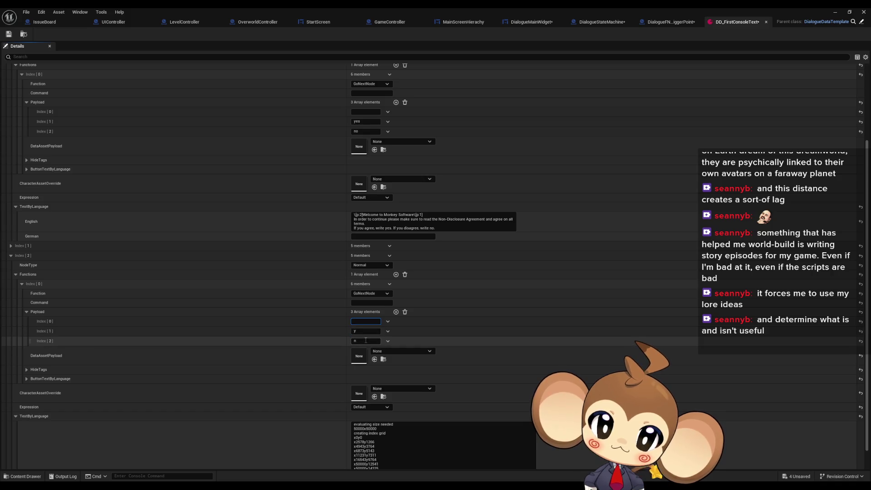
{"action": "scroll", "coordinate": [366, 340], "scroll_direction": "up", "scroll_amount": 3}
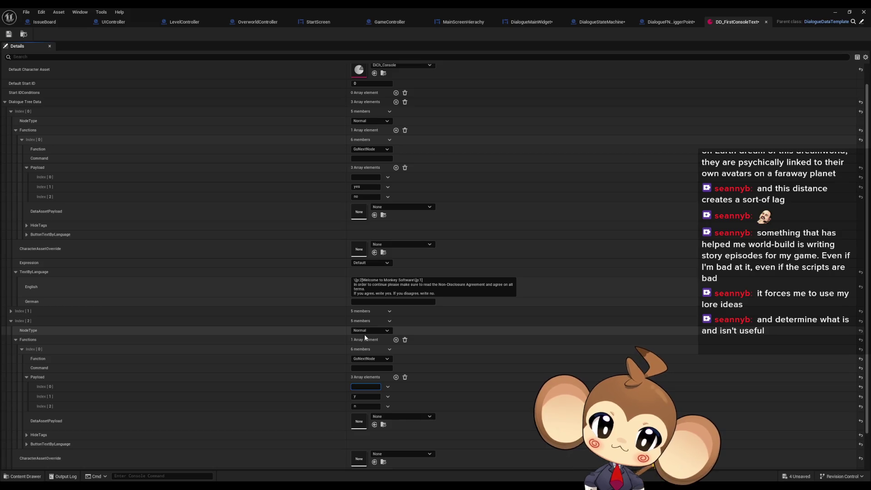
{"action": "scroll", "coordinate": [365, 336], "scroll_direction": "down", "scroll_amount": 3}
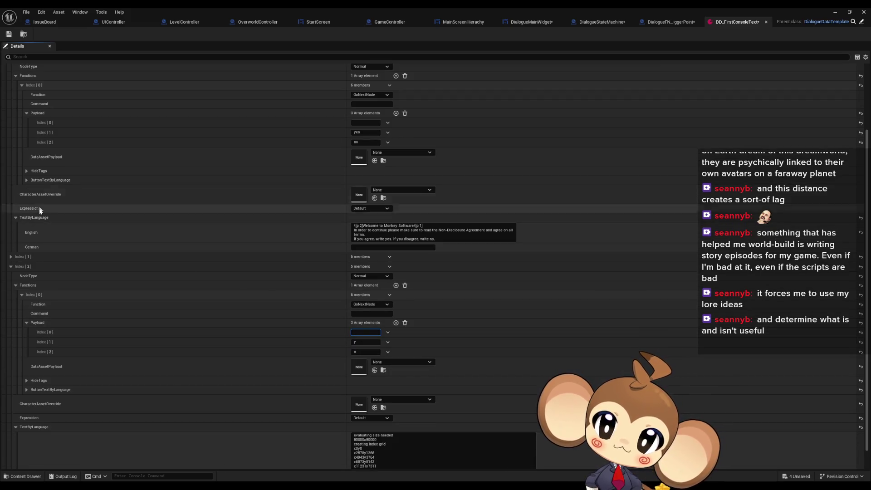
{"action": "left_click", "coordinate": [11, 257]}
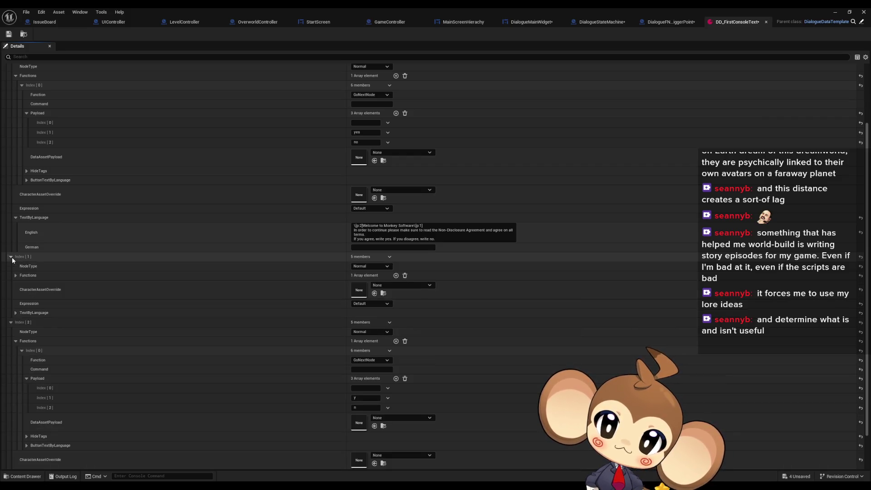
{"action": "left_click", "coordinate": [16, 276]}
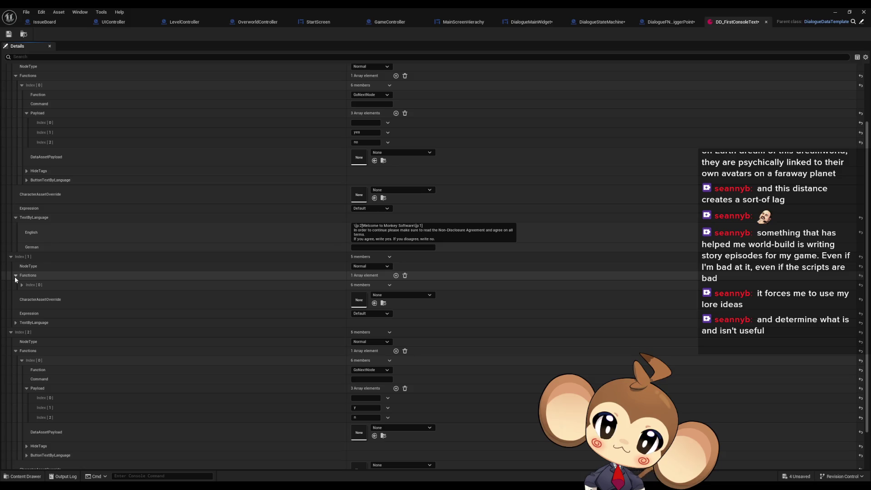
{"action": "left_click", "coordinate": [21, 285]}
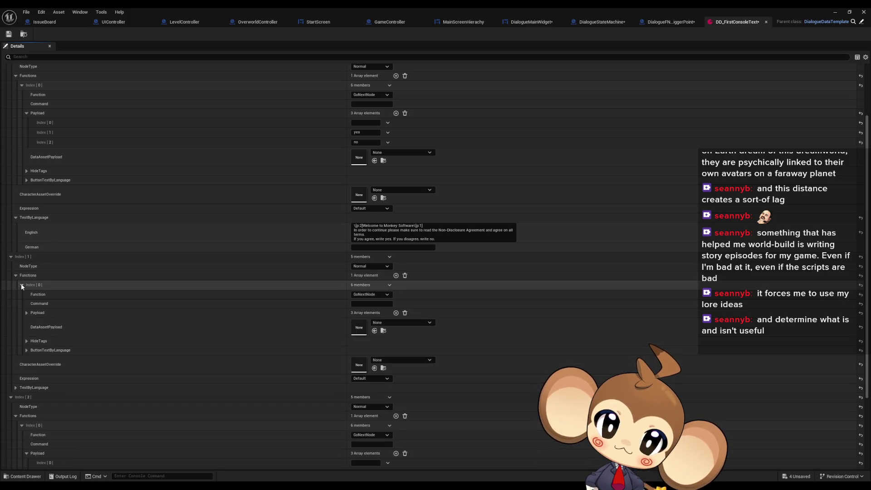
{"action": "left_click", "coordinate": [26, 314]}
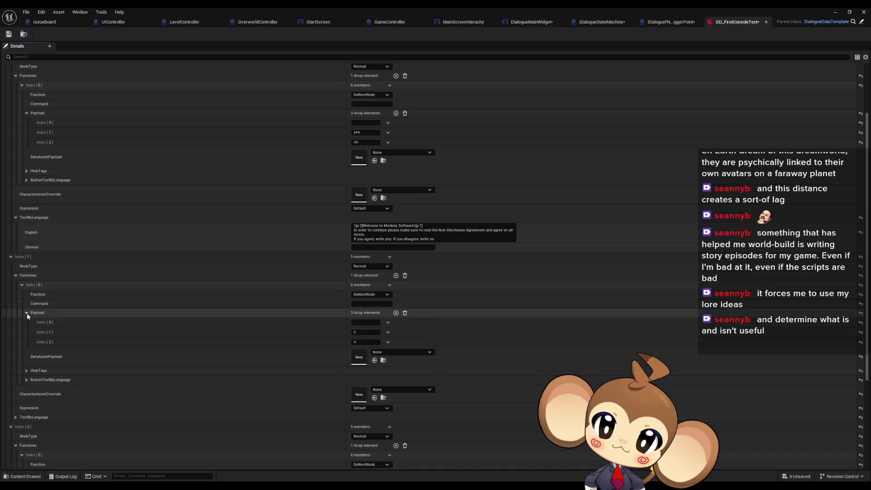
{"action": "left_click", "coordinate": [12, 257]}
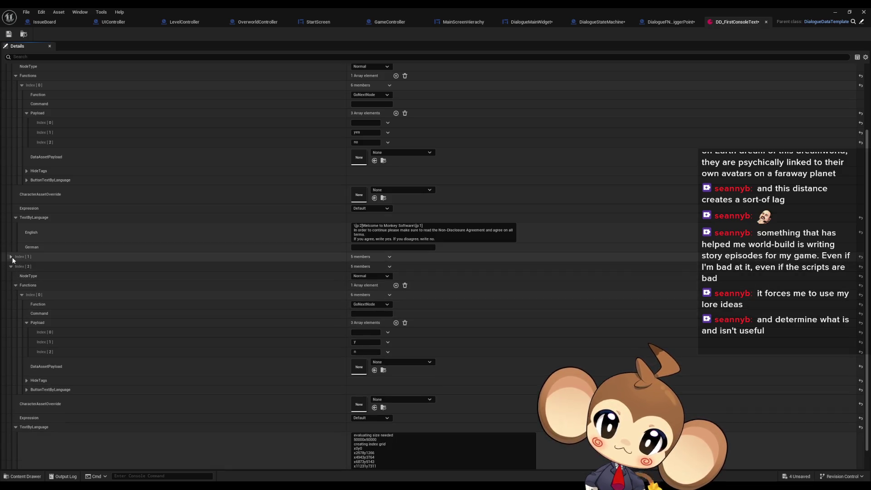
Collapse Dialogue Tree Data Index [0] so the default settings and third entry show.
{"action": "scroll", "coordinate": [309, 322], "scroll_direction": "down", "scroll_amount": 1}
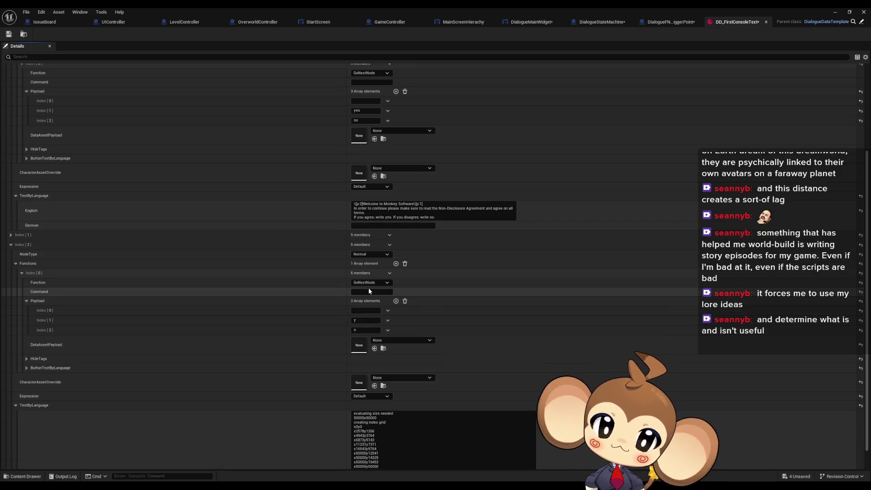
{"action": "scroll", "coordinate": [344, 293], "scroll_direction": "down", "scroll_amount": 9}
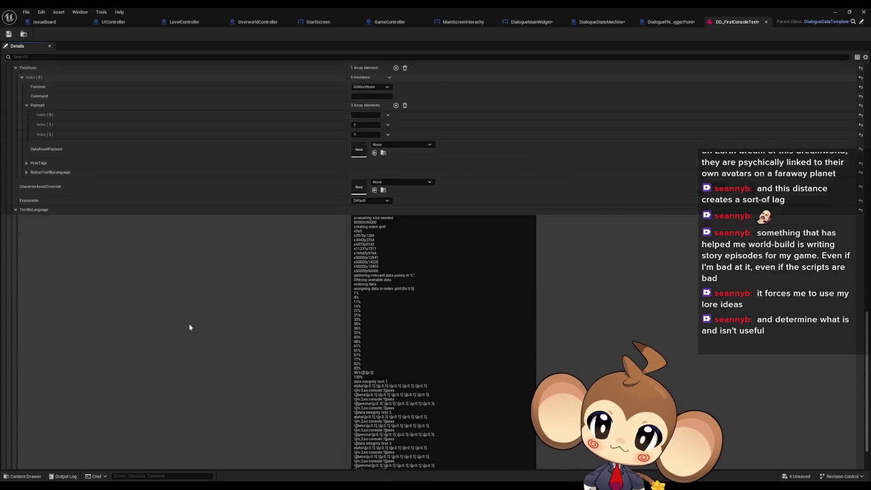
{"action": "scroll", "coordinate": [190, 327], "scroll_direction": "up", "scroll_amount": 12}
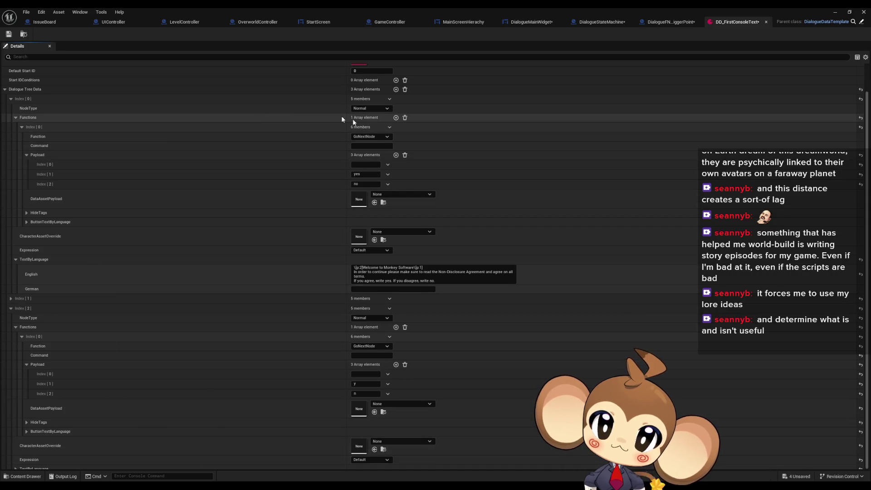
{"action": "left_click", "coordinate": [64, 100]}
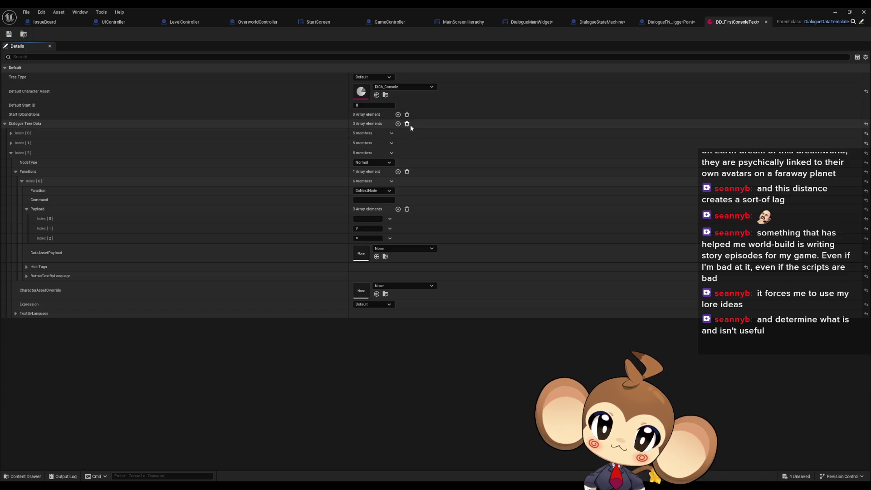
Add Dialogue Tree Data Index [3] as a SkipBubble node whose Functions Index [0] is TriggerLogic.
{"action": "left_click", "coordinate": [398, 124]}
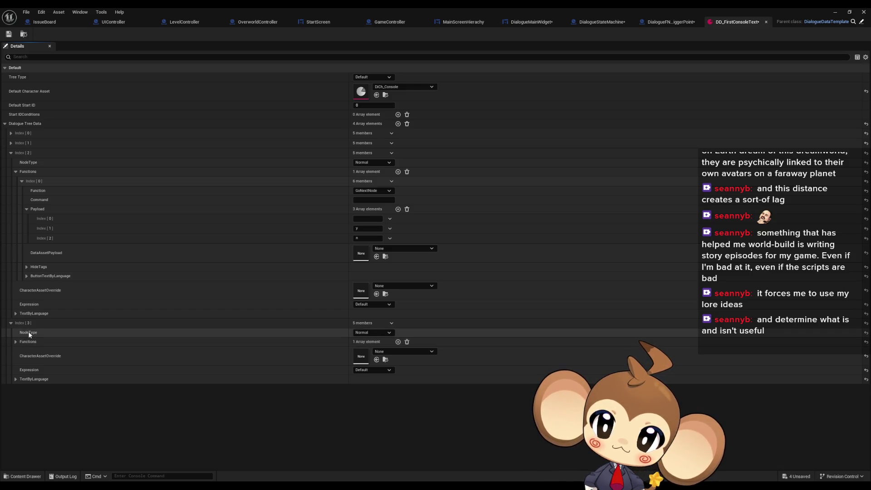
{"action": "left_click", "coordinate": [393, 323]}
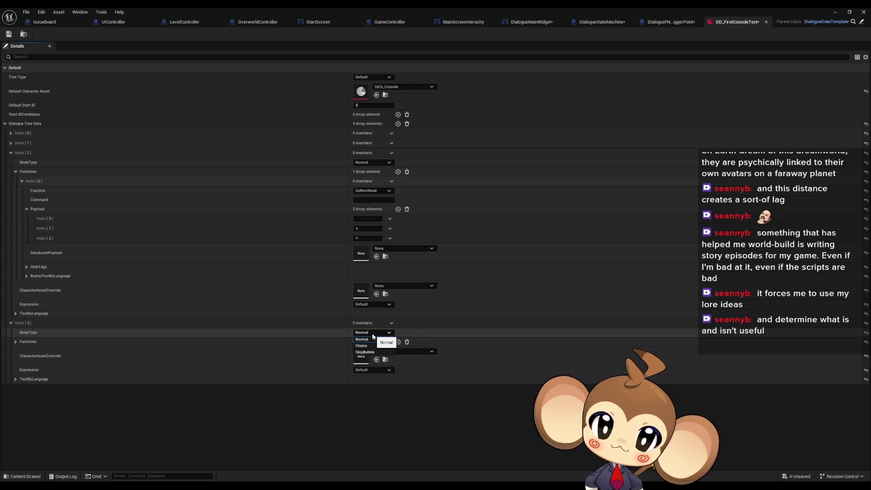
{"action": "left_click", "coordinate": [370, 353]}
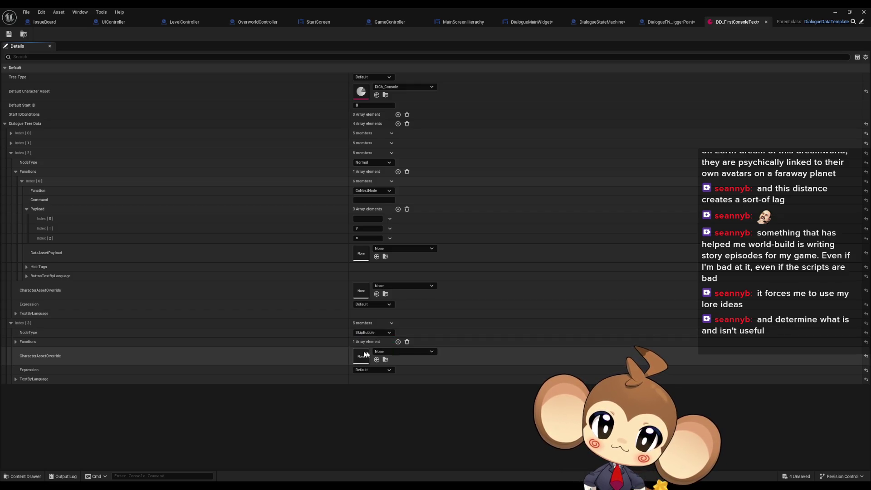
{"action": "left_click", "coordinate": [15, 342]}
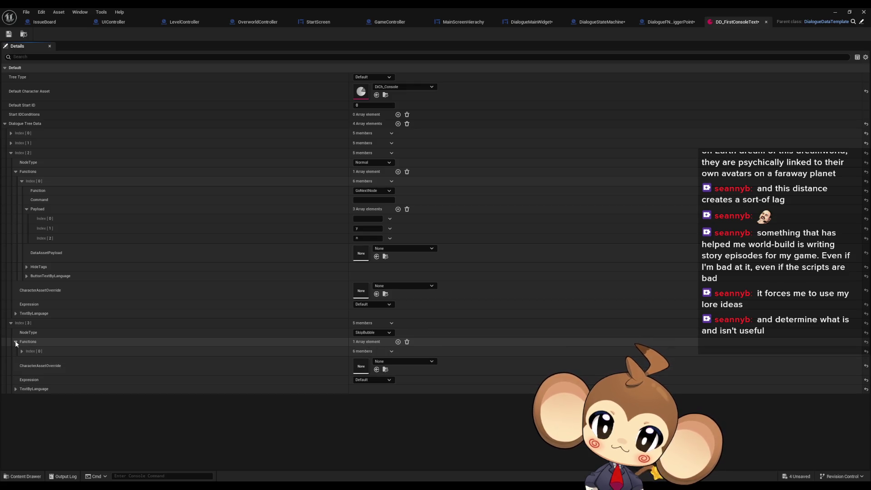
{"action": "left_click", "coordinate": [22, 352]}
{"action": "left_click", "coordinate": [377, 361]}
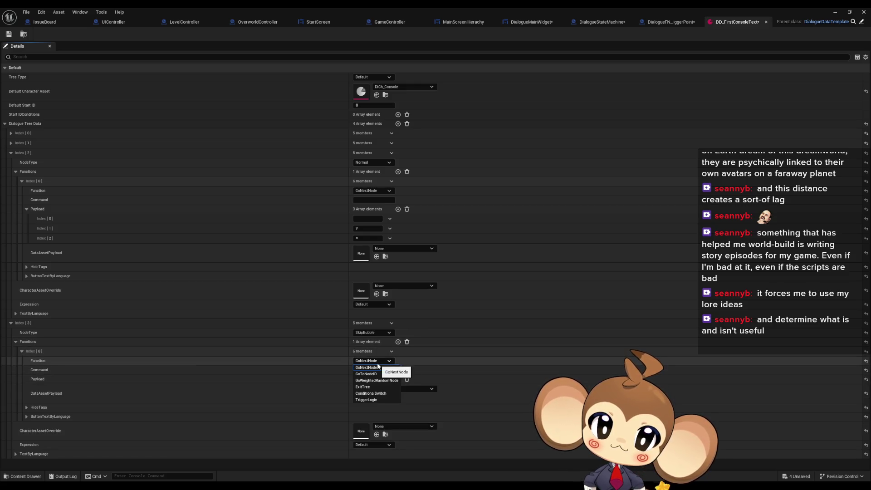
{"action": "left_click", "coordinate": [380, 401]}
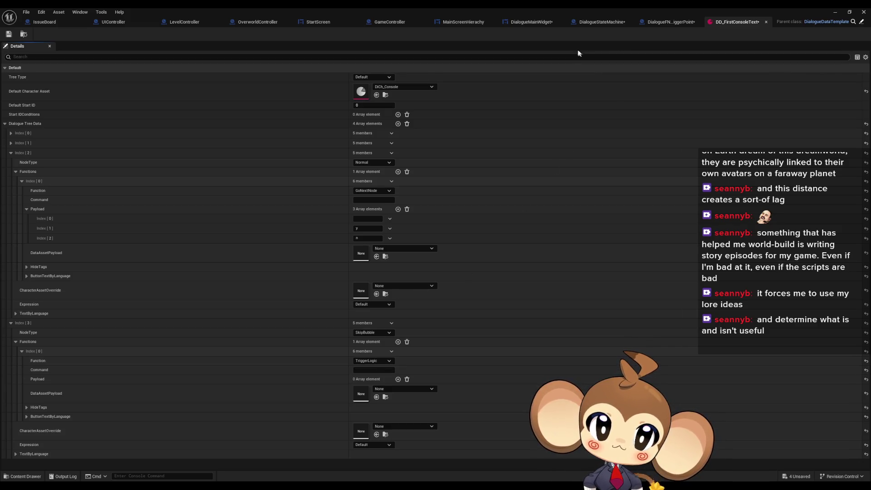
Check the DialogueMainWidget EventGraph, then return to DialogueStateMachine's UIFeedbackListener graph.
{"action": "left_click", "coordinate": [585, 23]}
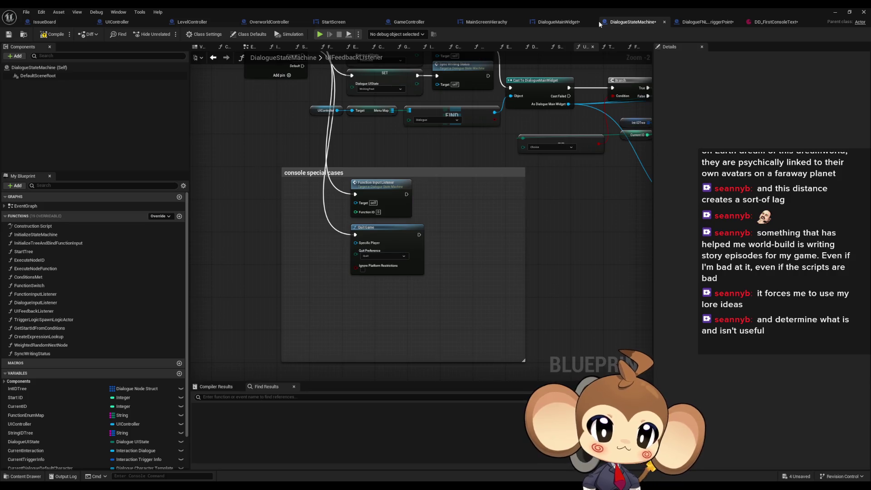
{"action": "left_click", "coordinate": [557, 24]}
{"action": "scroll", "coordinate": [342, 191], "scroll_direction": "up", "scroll_amount": 4}
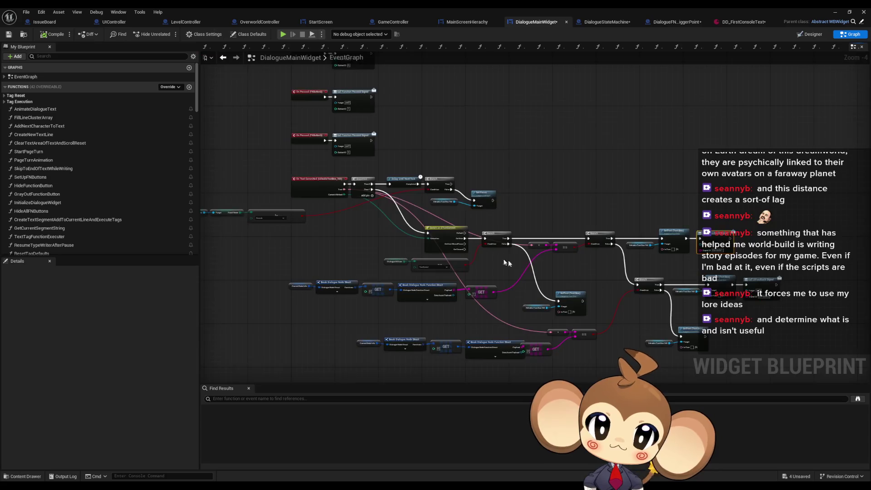
{"action": "scroll", "coordinate": [573, 307], "scroll_direction": "down", "scroll_amount": 3}
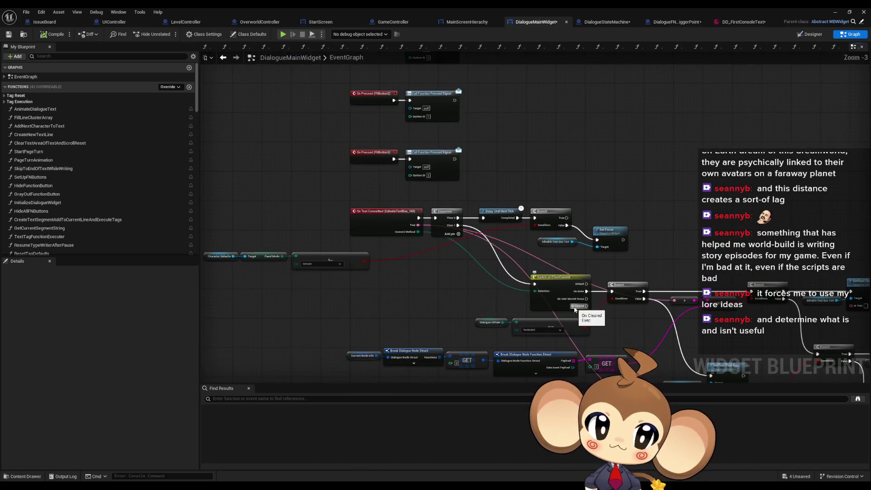
{"action": "scroll", "coordinate": [377, 209], "scroll_direction": "down", "scroll_amount": 2}
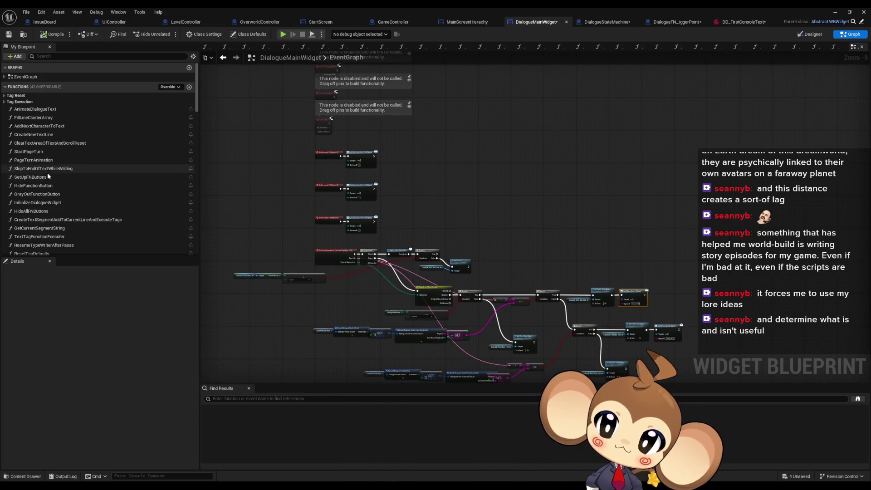
{"action": "scroll", "coordinate": [47, 213], "scroll_direction": "down", "scroll_amount": 5}
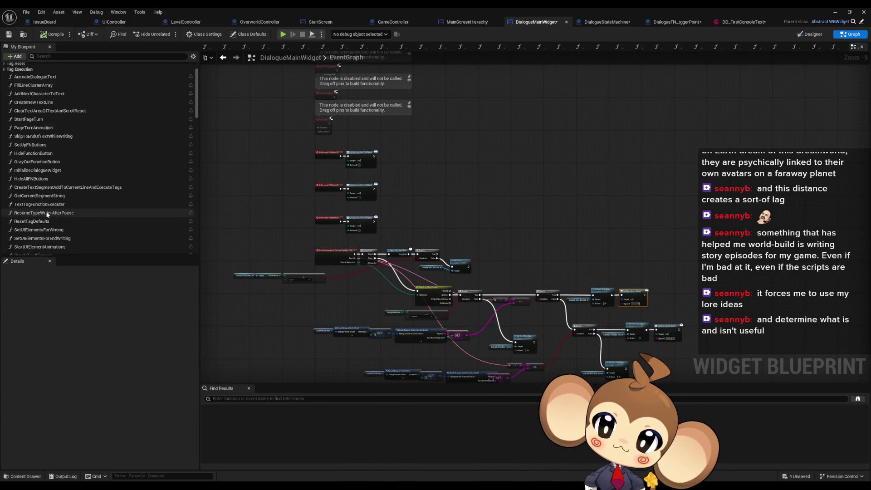
{"action": "scroll", "coordinate": [48, 213], "scroll_direction": "up", "scroll_amount": 5}
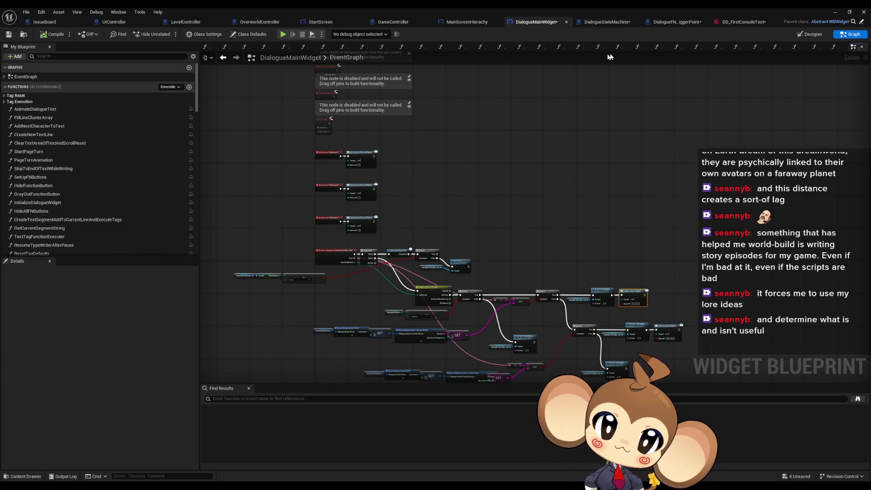
{"action": "left_click", "coordinate": [597, 22]}
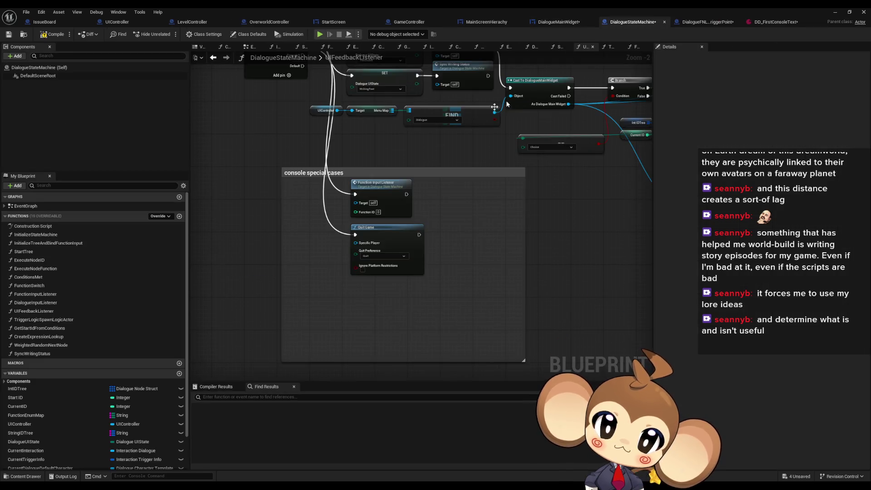
Open the FunctionSwitch function graph in DialogueStateMachine.
{"action": "left_click_drag", "start_coordinate": [480, 136], "coordinate": [562, 278]}
{"action": "scroll", "coordinate": [396, 206], "scroll_direction": "up", "scroll_amount": 2}
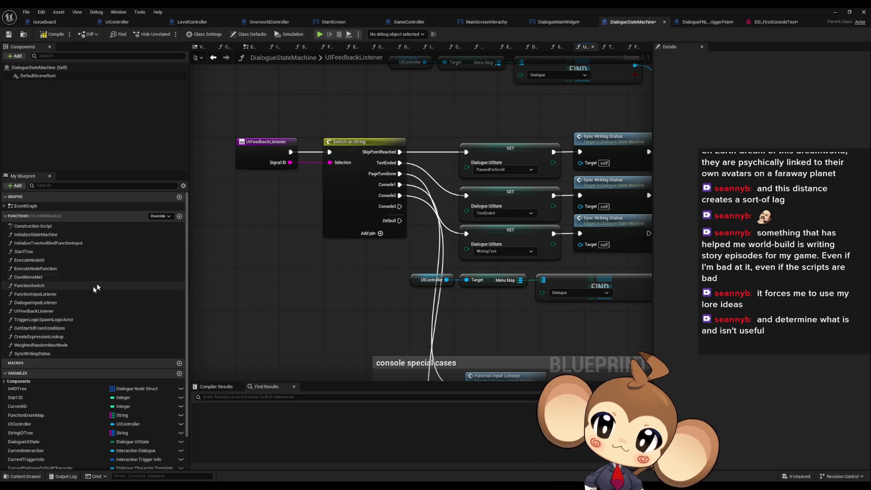
{"action": "double_click", "coordinate": [63, 286]}
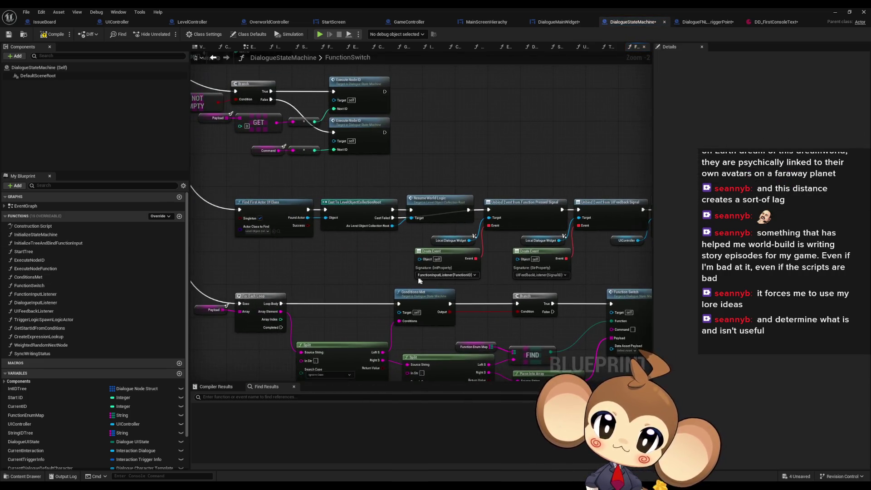
{"action": "scroll", "coordinate": [432, 250], "scroll_direction": "up", "scroll_amount": 4}
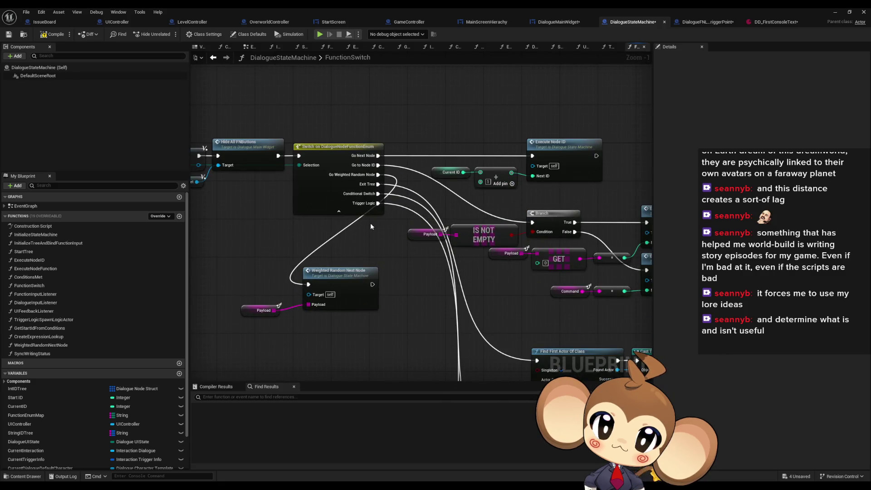
{"action": "scroll", "coordinate": [379, 203], "scroll_direction": "down", "scroll_amount": 5}
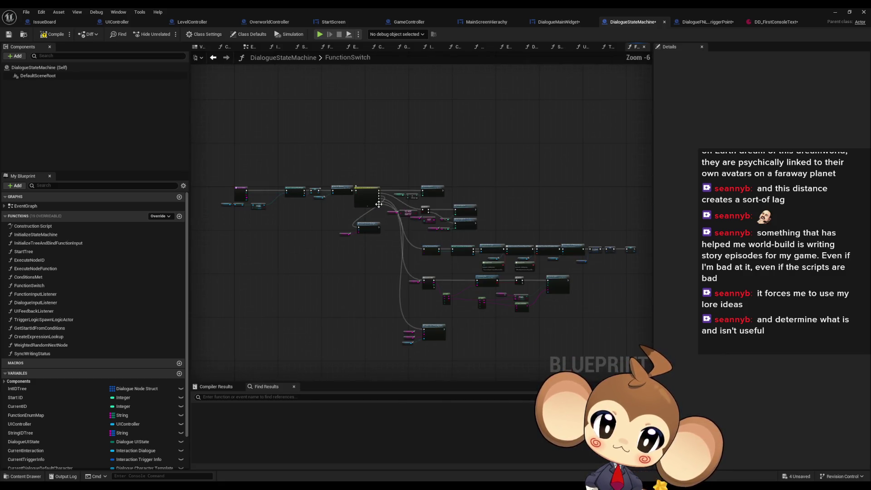
{"action": "scroll", "coordinate": [454, 325], "scroll_direction": "up", "scroll_amount": 5}
Open TriggerLogicSpawnLogicActor and locate the TriggerPoint actor spawn logic.
{"action": "double_click", "coordinate": [407, 326]}
{"action": "scroll", "coordinate": [378, 269], "scroll_direction": "up", "scroll_amount": 4}
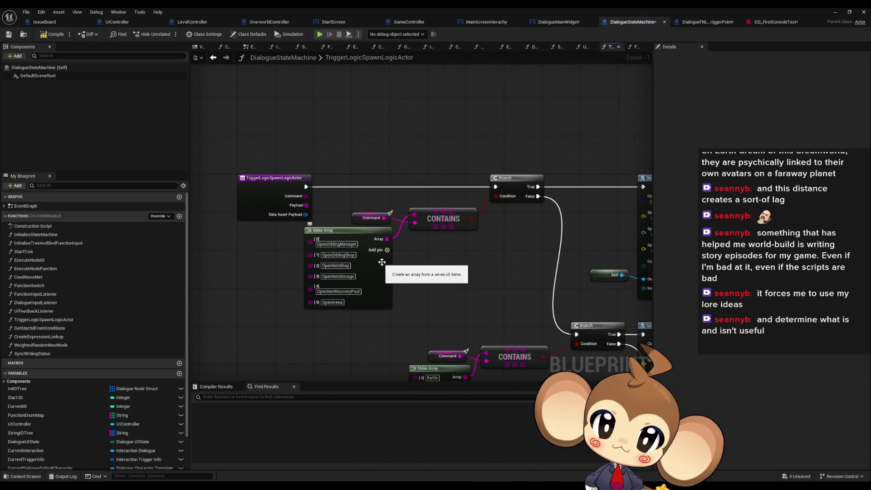
{"action": "scroll", "coordinate": [393, 260], "scroll_direction": "down", "scroll_amount": 4}
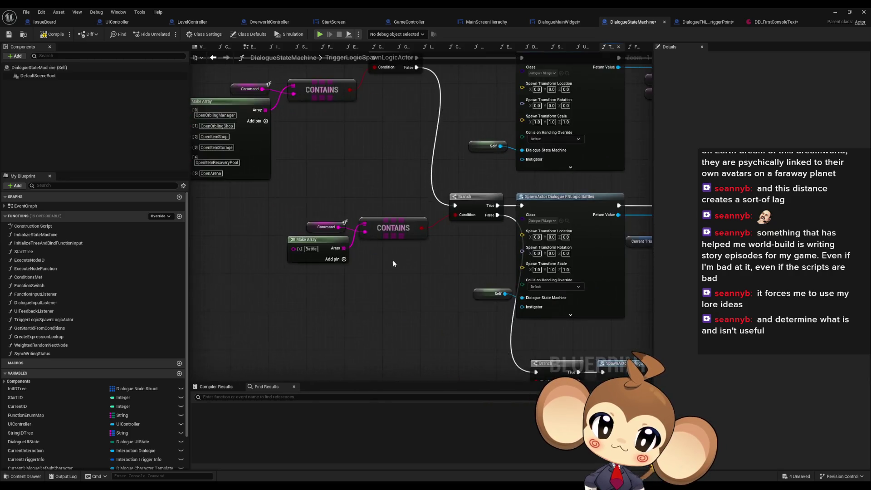
{"action": "scroll", "coordinate": [345, 264], "scroll_direction": "up", "scroll_amount": 6}
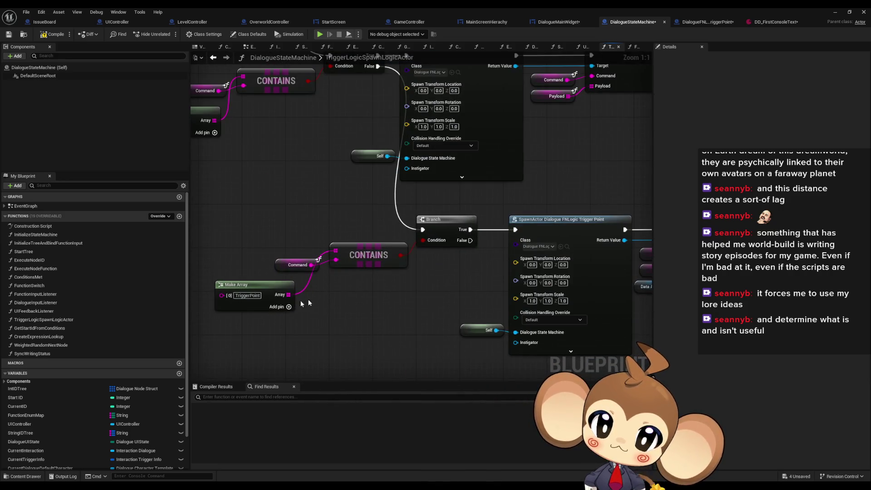
{"action": "left_click", "coordinate": [678, 25]}
Check DD_FirstConsoleText, then confirm the GoToLevel pin on the TriggerPoint Switch on String.
{"action": "left_click", "coordinate": [712, 26]}
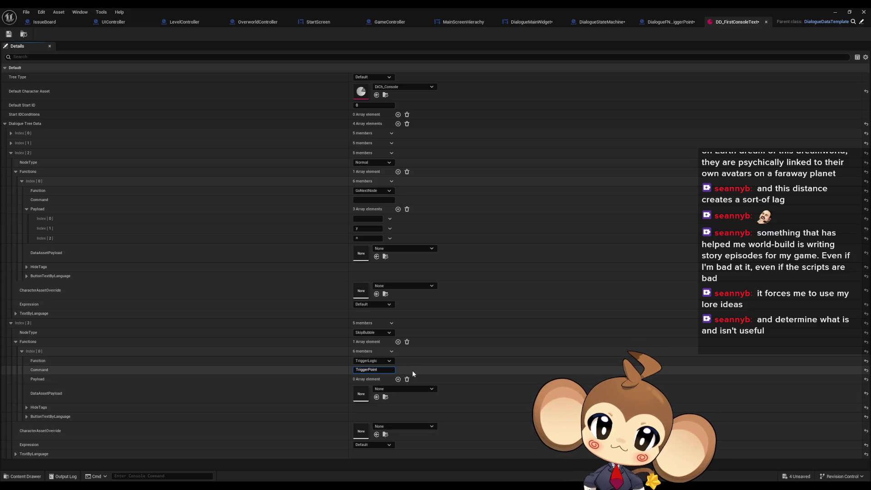
{"action": "left_click", "coordinate": [671, 22]}
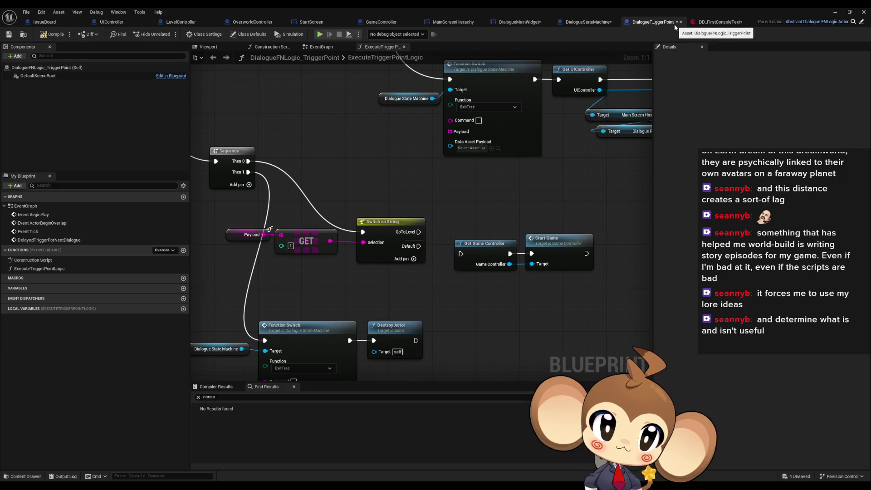
{"action": "left_click_drag", "start_coordinate": [445, 286], "coordinate": [510, 333]}
{"action": "left_click", "coordinate": [459, 281]}
{"action": "key", "text": "Return"}
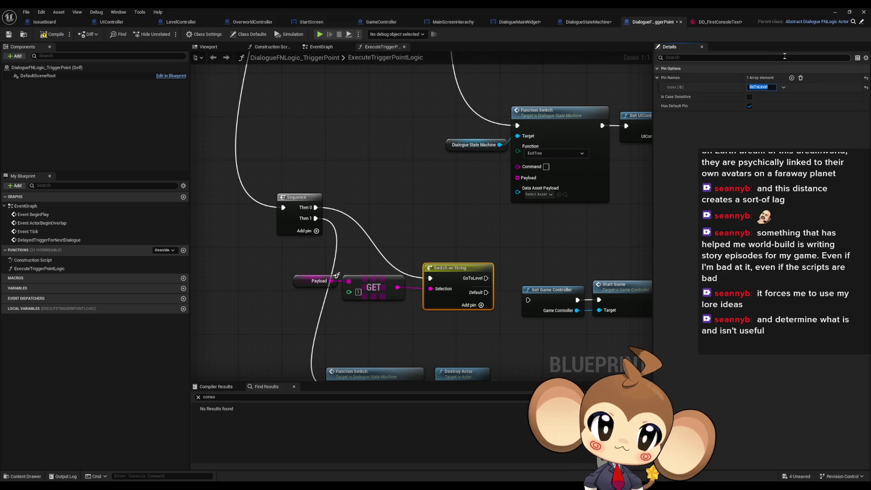
Inspect the Switch on String, Branch and ExecuteTriggerPointLogic entry nodes, then return to DD_FirstConsoleText.
{"action": "scroll", "coordinate": [458, 227], "scroll_direction": "down", "scroll_amount": 6}
{"action": "scroll", "coordinate": [368, 225], "scroll_direction": "up", "scroll_amount": 4}
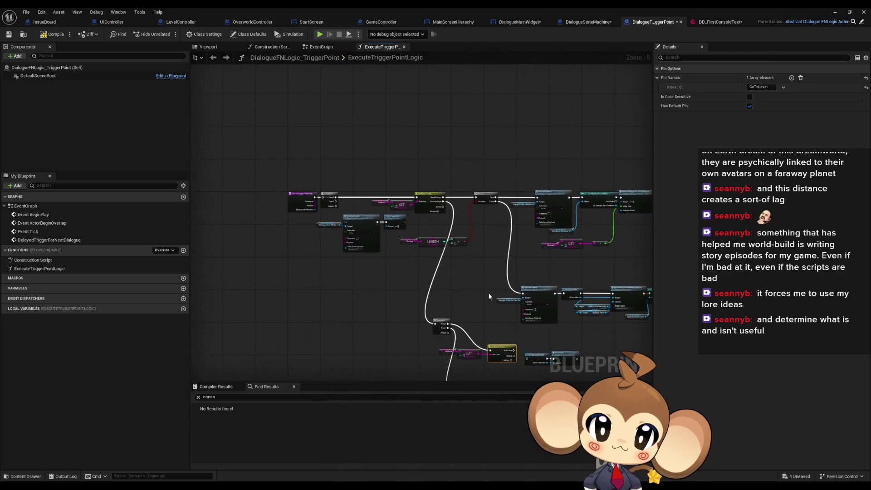
{"action": "left_click_drag", "start_coordinate": [573, 288], "coordinate": [545, 293]}
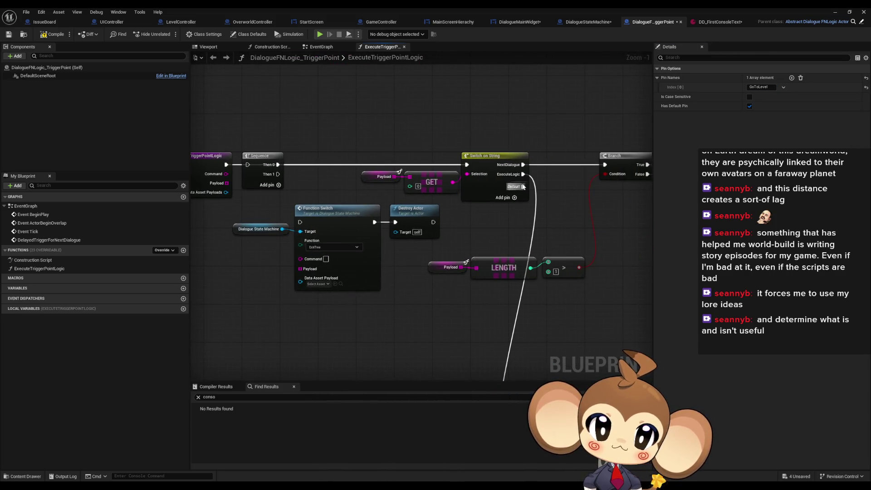
{"action": "left_click_drag", "start_coordinate": [430, 173], "coordinate": [328, 166]}
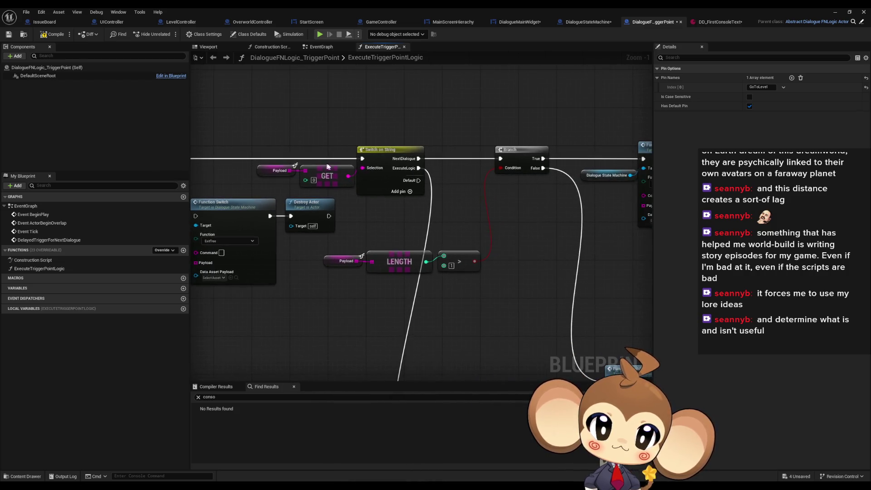
{"action": "left_click", "coordinate": [375, 183]}
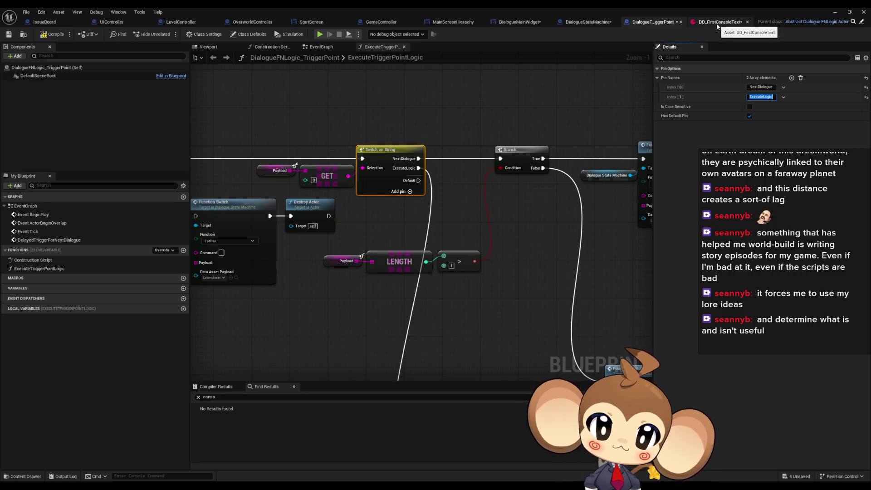
{"action": "mouse_move", "coordinate": [347, 227]}
{"action": "left_mouse_down"}
{"action": "mouse_move", "coordinate": [594, 227]}
{"action": "mouse_move", "coordinate": [395, 230]}
{"action": "mouse_move", "coordinate": [397, 192]}
{"action": "left_mouse_up"}
{"action": "scroll", "coordinate": [594, 227], "scroll_direction": "down", "scroll_amount": 1}
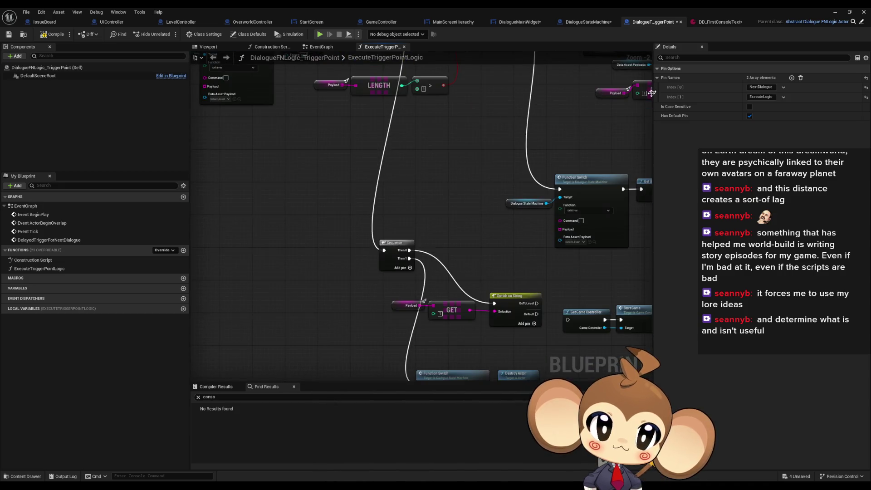
{"action": "left_click", "coordinate": [721, 22]}
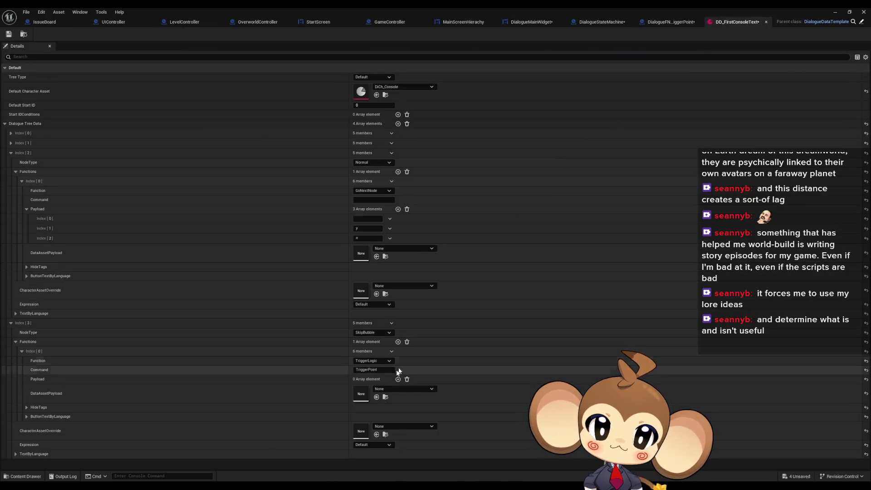
Add and remove extra function entries on dialogue node 3, keeping a single TriggerLogic function.
{"action": "left_click", "coordinate": [398, 342]}
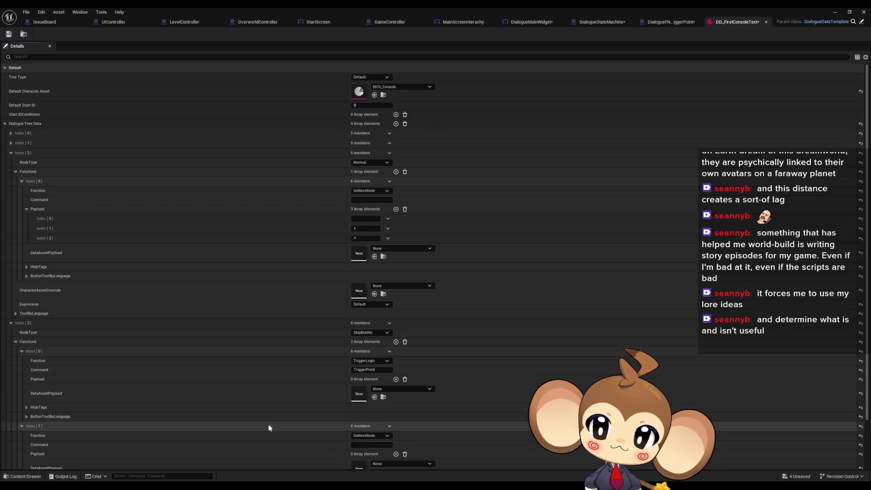
{"action": "left_click", "coordinate": [390, 429]}
{"action": "left_click", "coordinate": [398, 446]}
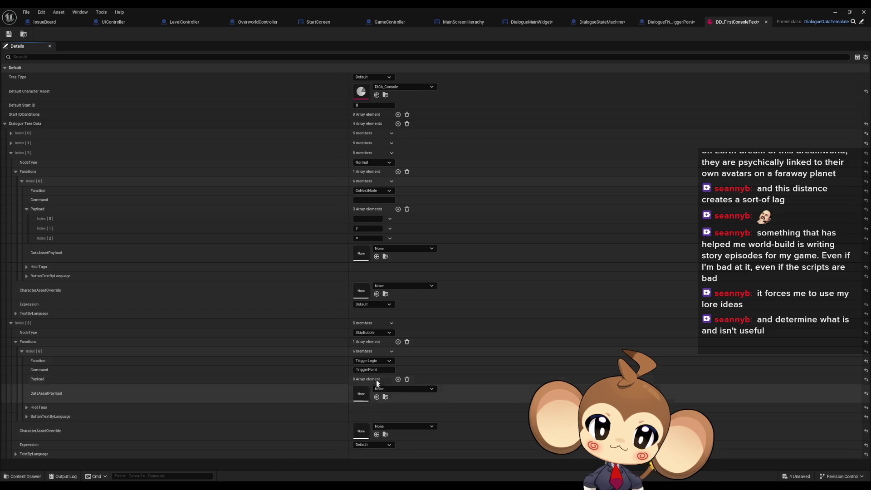
{"action": "left_click", "coordinate": [398, 342]}
{"action": "left_click", "coordinate": [391, 426]}
{"action": "left_click", "coordinate": [400, 445]}
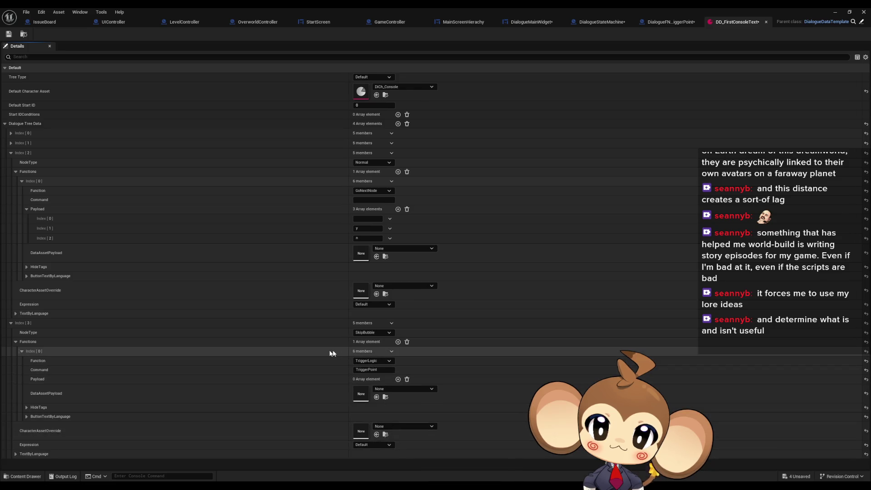
{"action": "left_click", "coordinate": [22, 352]}
{"action": "left_click", "coordinate": [23, 353]}
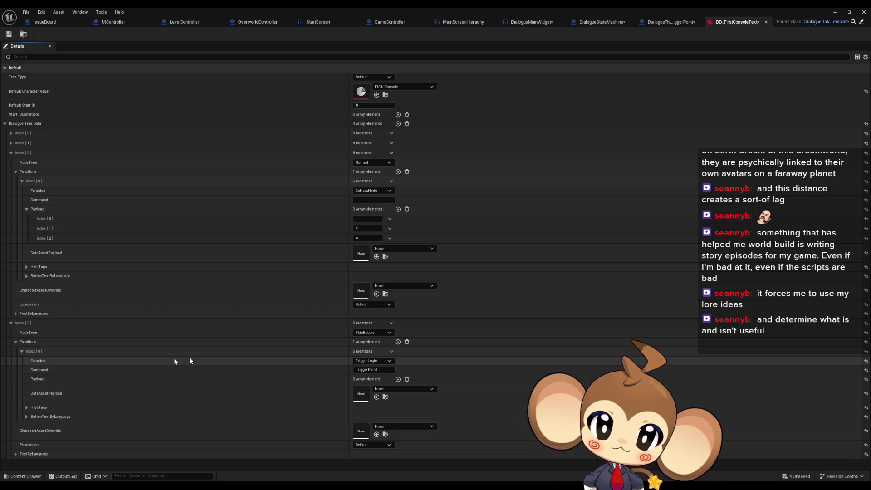
Add two TriggerLogic payload elements, entering GoToLevel in the second one.
{"action": "left_click", "coordinate": [398, 380]}
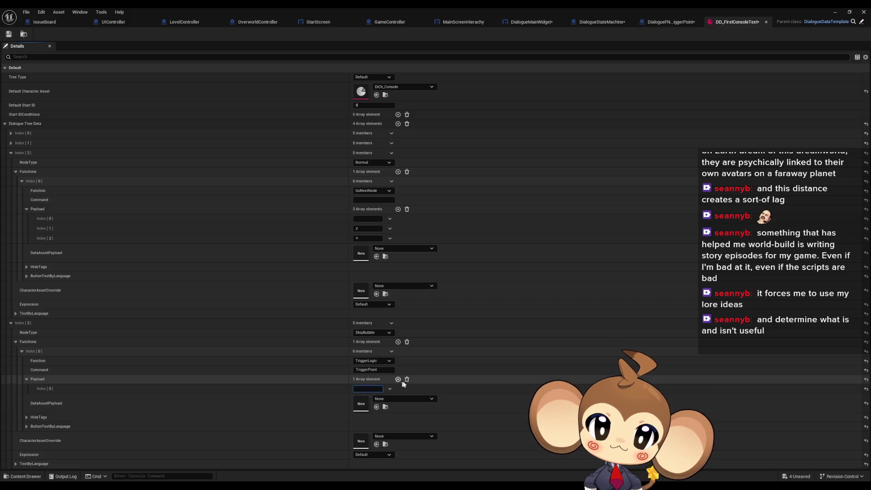
{"action": "type", "text": "ExecuteLogic"}
{"action": "left_click", "coordinate": [398, 379]}
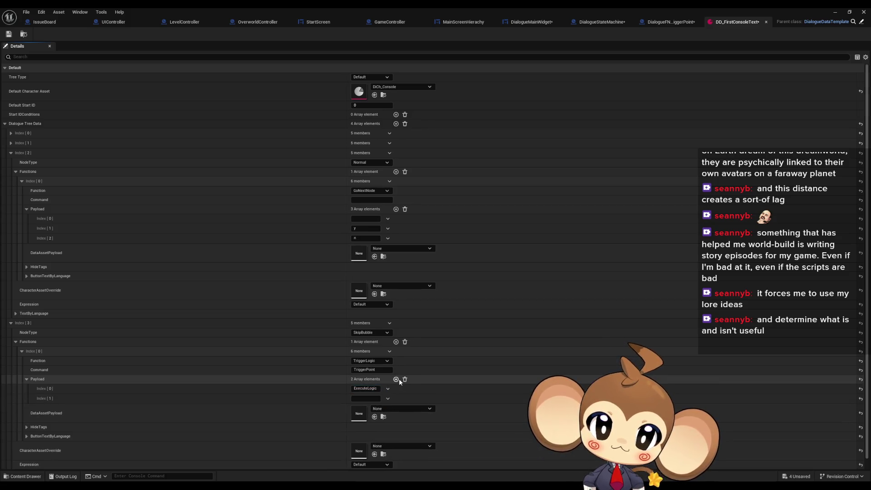
{"action": "left_click", "coordinate": [651, 23]}
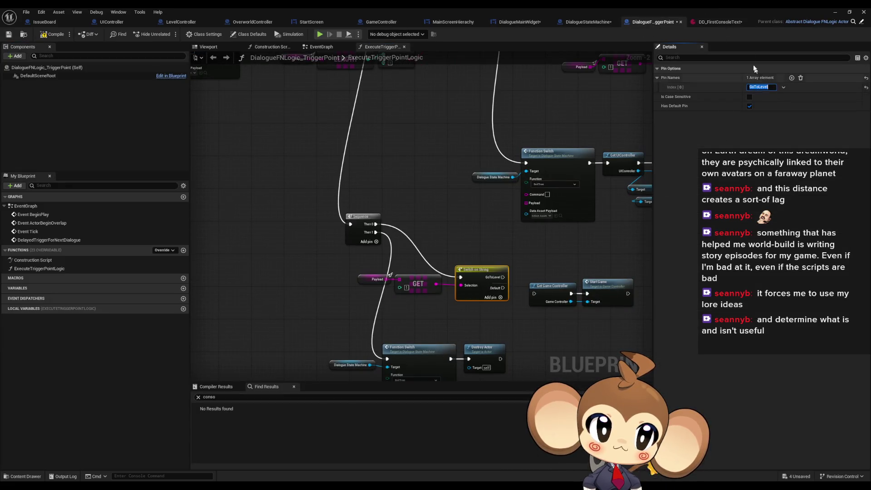
{"action": "left_click", "coordinate": [720, 21]}
{"action": "left_click", "coordinate": [366, 398]}
{"action": "type", "text": "GoToLevel"}
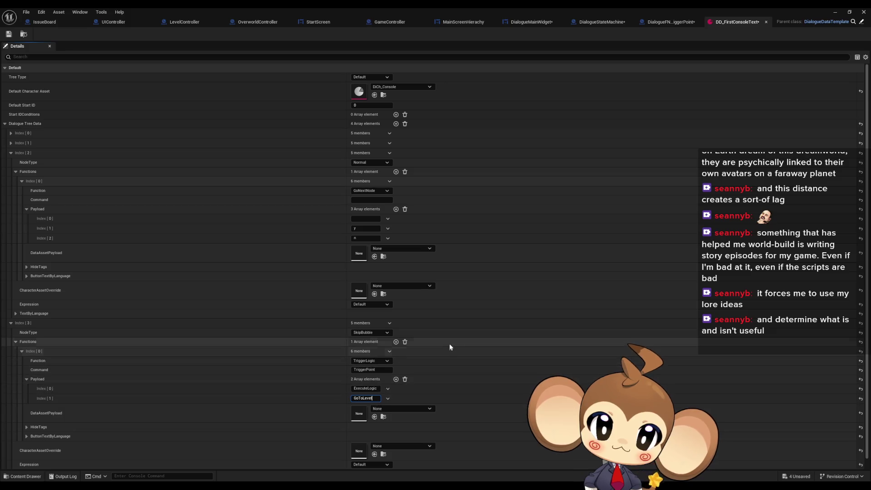
{"action": "scroll", "coordinate": [450, 347], "scroll_direction": "down", "scroll_amount": 1}
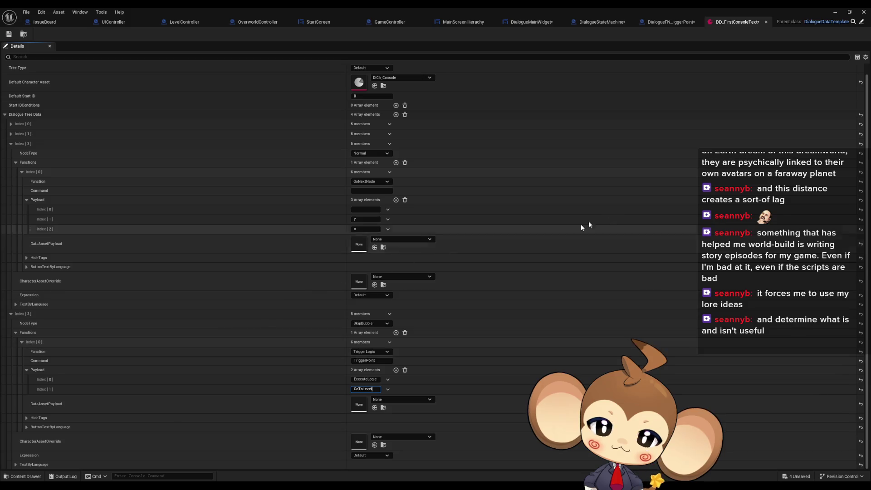
Wire the GoToLevel case to Get Game Controller in the TriggerPoint blueprint.
{"action": "left_click", "coordinate": [672, 23]}
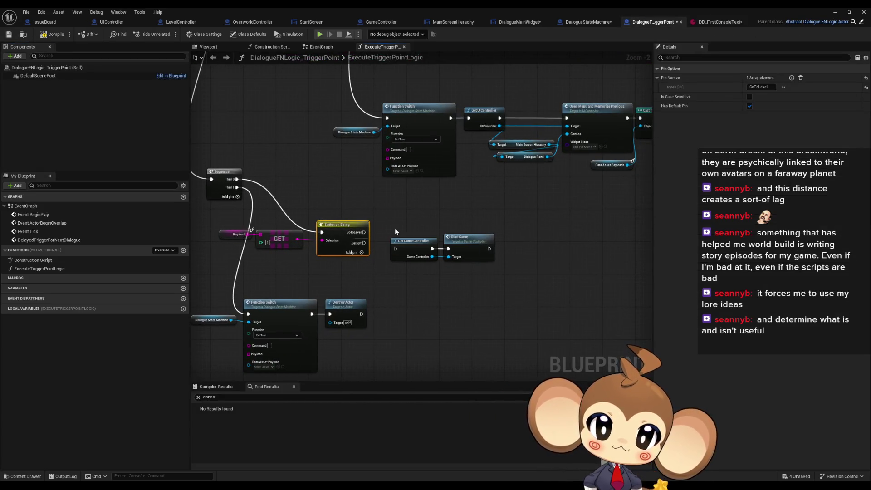
{"action": "scroll", "coordinate": [395, 229], "scroll_direction": "up", "scroll_amount": 2}
{"action": "left_click_drag", "start_coordinate": [355, 234], "coordinate": [397, 255]}
{"action": "mouse_move", "coordinate": [545, 274]}
{"action": "left_mouse_down"}
{"action": "mouse_move", "coordinate": [435, 250]}
{"action": "mouse_move", "coordinate": [456, 233]}
{"action": "mouse_move", "coordinate": [435, 224]}
{"action": "left_mouse_up"}
{"action": "left_click", "coordinate": [399, 292]}
{"action": "left_click_drag", "start_coordinate": [400, 296], "coordinate": [465, 325]}
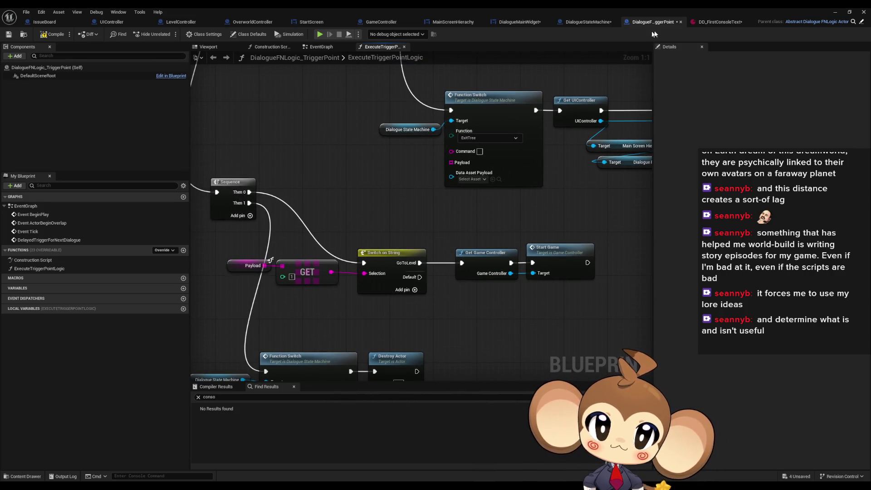
Add VoidLevel as the third payload entry and save DD_FirstConsoleText.
{"action": "left_click", "coordinate": [713, 21]}
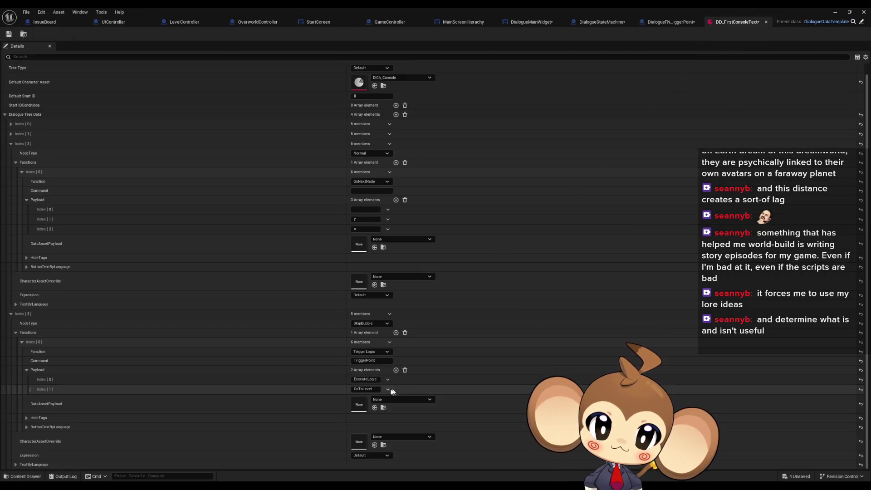
{"action": "left_click", "coordinate": [396, 370]}
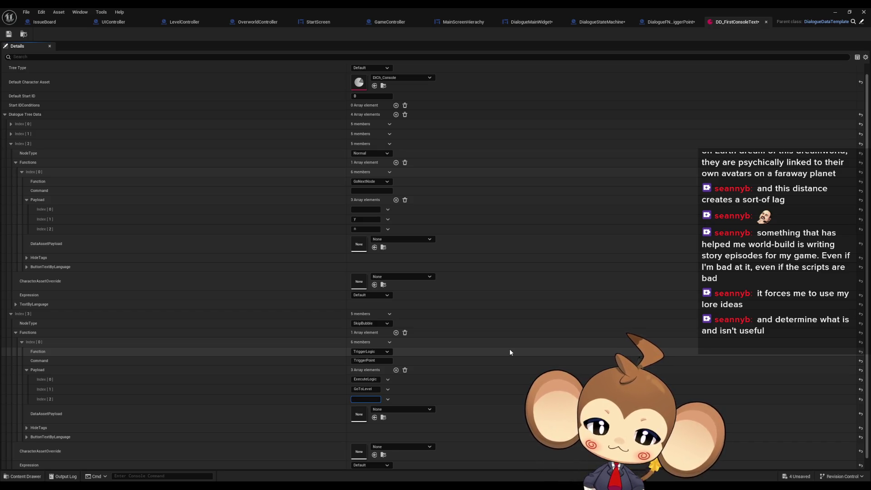
{"action": "type", "text": "V"}
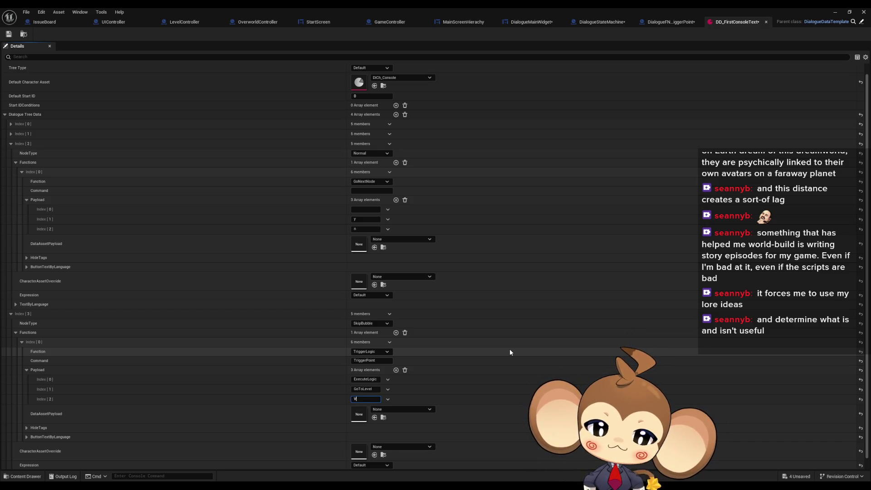
{"action": "type", "text": "oidLevel"}
{"action": "key", "text": "Return"}
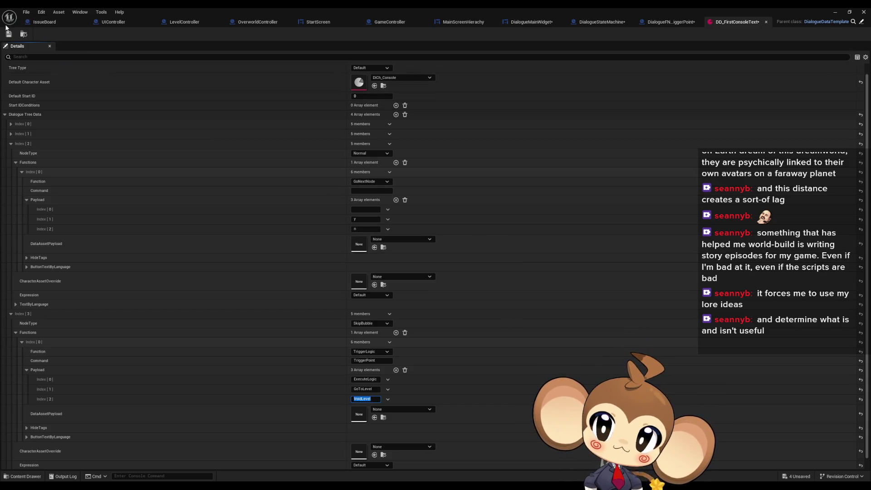
{"action": "key", "text": "ctrl+s"}
{"action": "left_click", "coordinate": [686, 25]}
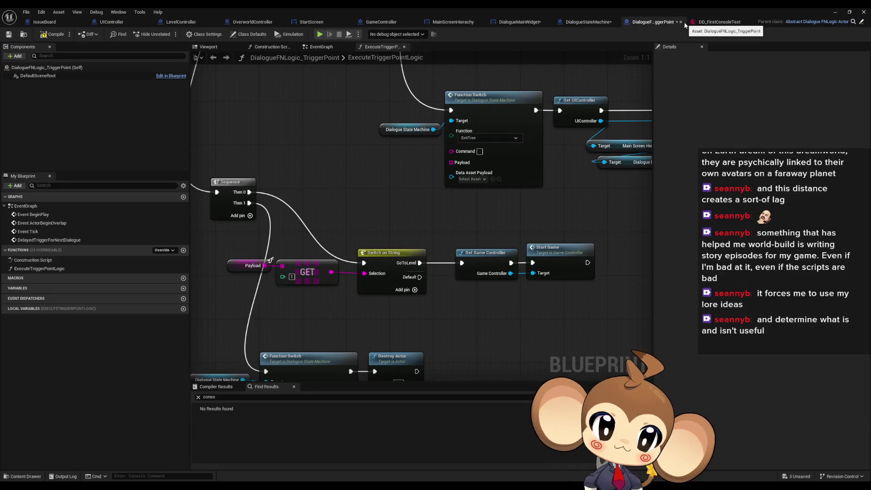
{"action": "left_click_drag", "start_coordinate": [438, 305], "coordinate": [430, 288]}
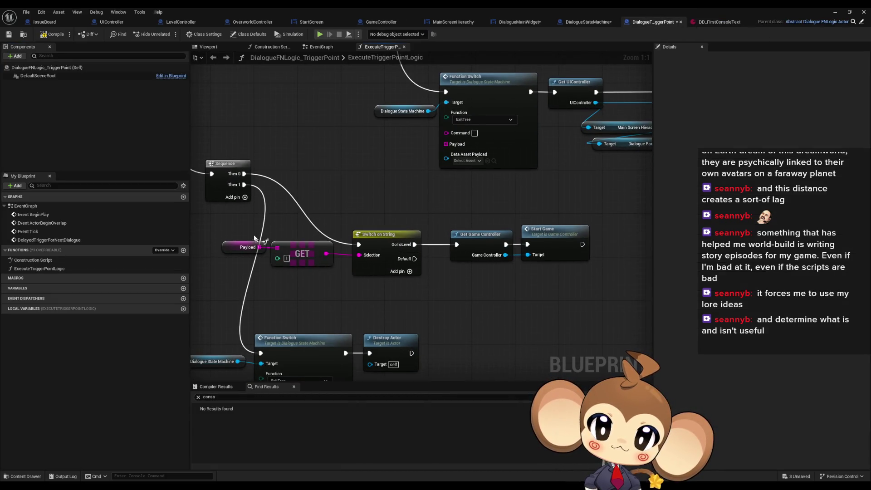
{"action": "left_click_drag", "start_coordinate": [487, 288], "coordinate": [505, 280]}
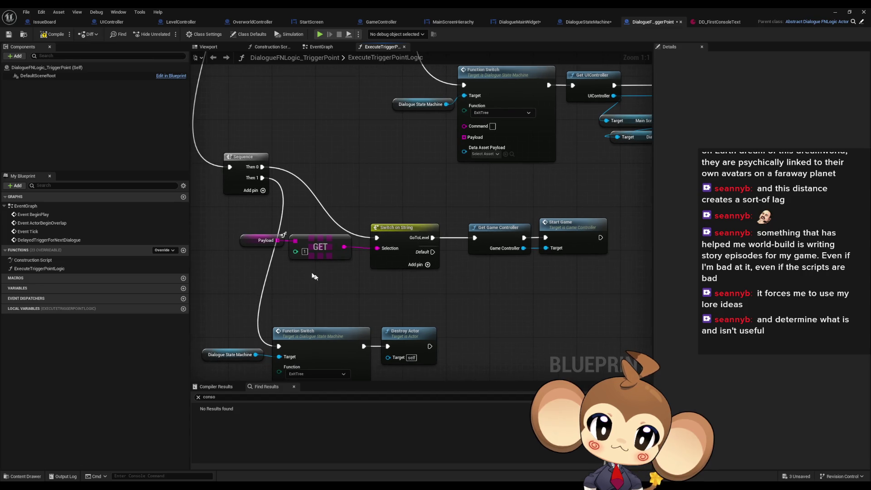
Duplicate the Payload and GET node pair to read payload element 2.
{"action": "left_click_drag", "start_coordinate": [254, 216], "coordinate": [349, 268]}
{"action": "key", "text": "ctrl+c"}
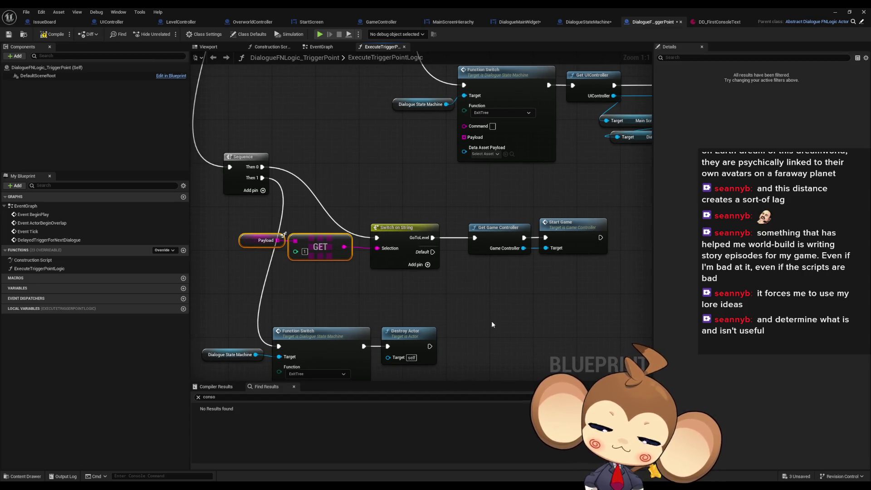
{"action": "key", "text": "ctrl+v"}
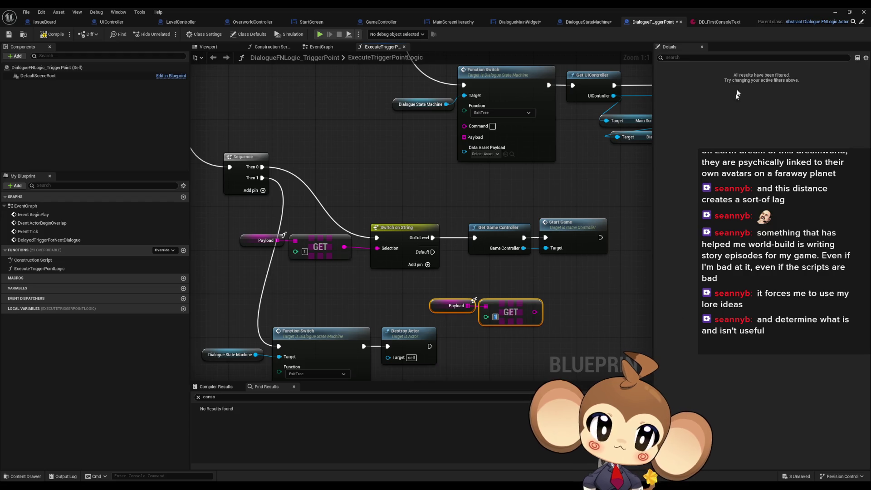
{"action": "left_click", "coordinate": [719, 22]}
{"action": "type", "text": "2"}
{"action": "key", "text": "Return"}
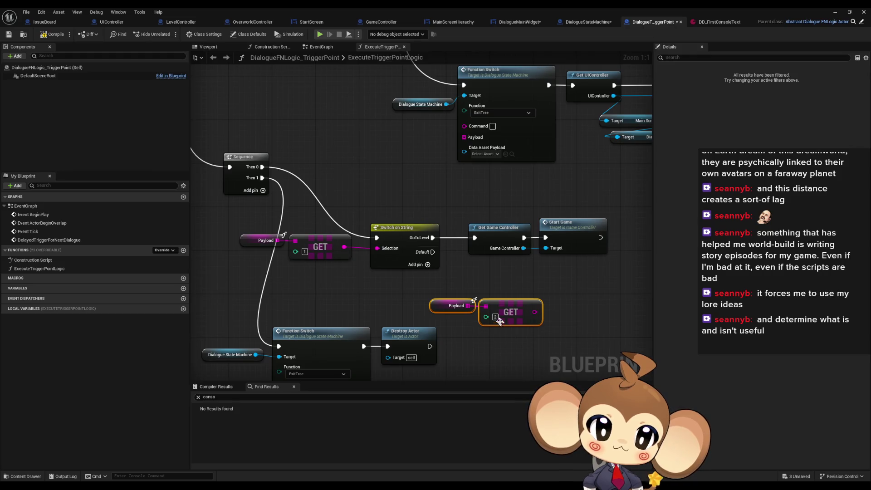
{"action": "mouse_move", "coordinate": [543, 312]}
{"action": "left_mouse_down"}
{"action": "mouse_move", "coordinate": [488, 308]}
{"action": "mouse_move", "coordinate": [503, 308]}
{"action": "left_mouse_up"}
Add a Switch on String fed by the new GET, with a VoidLevel case.
{"action": "type", "text": "switch"}
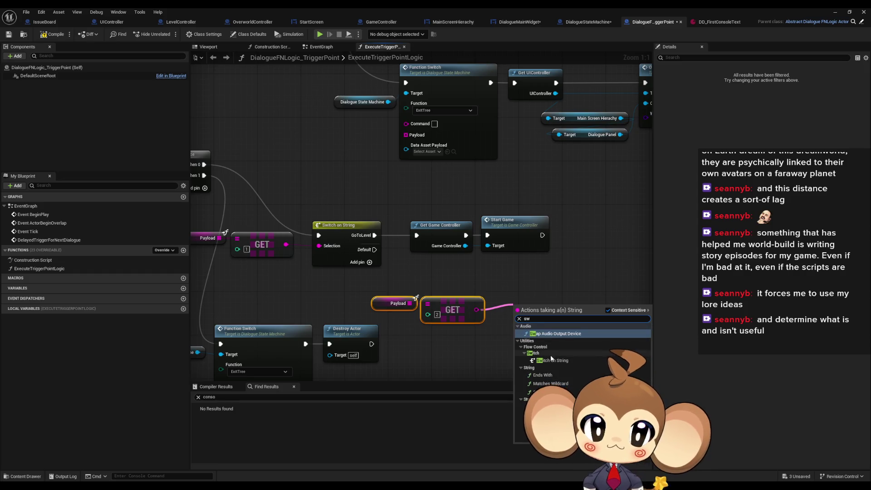
{"action": "left_click", "coordinate": [549, 336]}
{"action": "mouse_move", "coordinate": [549, 336]}
{"action": "left_mouse_down"}
{"action": "mouse_move", "coordinate": [508, 318]}
{"action": "mouse_move", "coordinate": [538, 302]}
{"action": "mouse_move", "coordinate": [430, 282]}
{"action": "mouse_move", "coordinate": [443, 273]}
{"action": "left_mouse_up"}
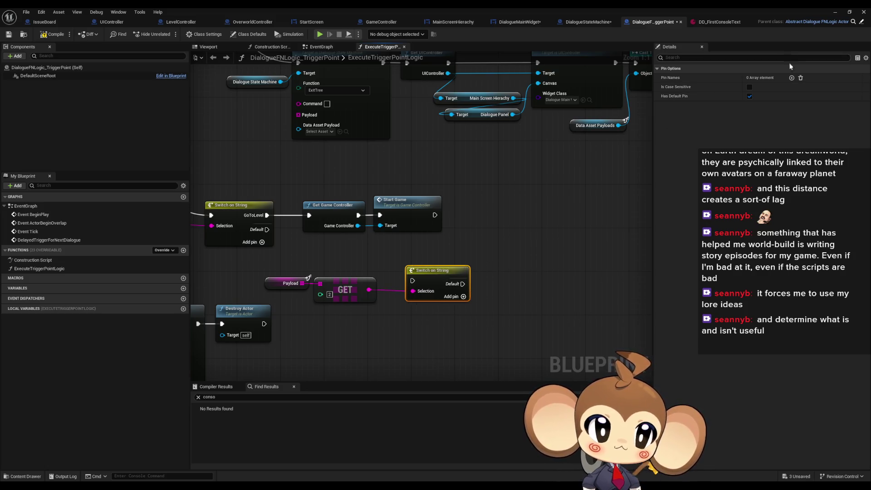
{"action": "left_click", "coordinate": [792, 78]}
{"action": "left_click", "coordinate": [761, 87]}
{"action": "type", "text": "VoidLevel"}
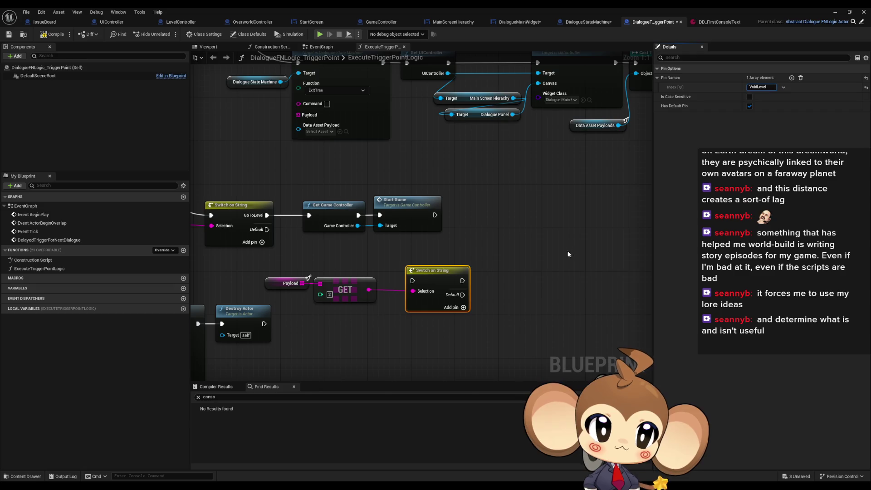
{"action": "key", "text": "Return"}
Route GoToLevel into the new switch and its VoidLevel case to the game-start nodes.
{"action": "mouse_move", "coordinate": [462, 275]}
{"action": "left_mouse_down"}
{"action": "mouse_move", "coordinate": [311, 218]}
{"action": "mouse_move", "coordinate": [272, 220]}
{"action": "left_mouse_up"}
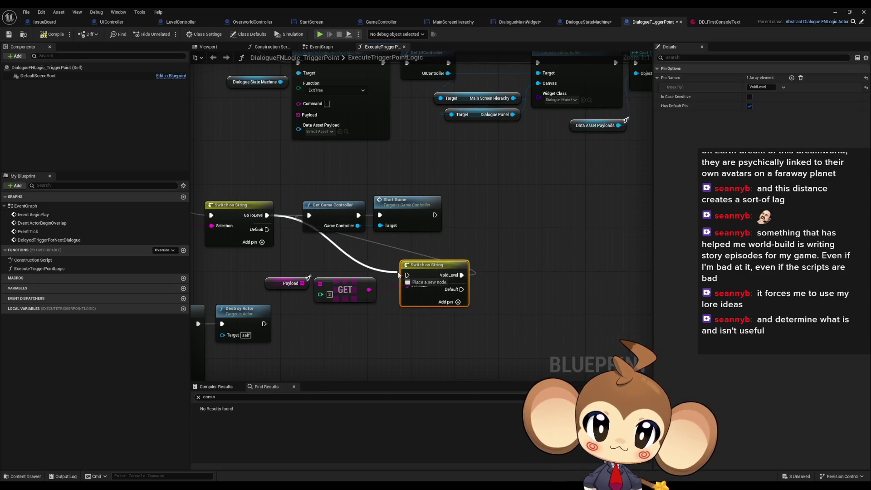
{"action": "left_click_drag", "start_coordinate": [450, 191], "coordinate": [295, 236]}
{"action": "left_click_drag", "start_coordinate": [324, 211], "coordinate": [510, 266]}
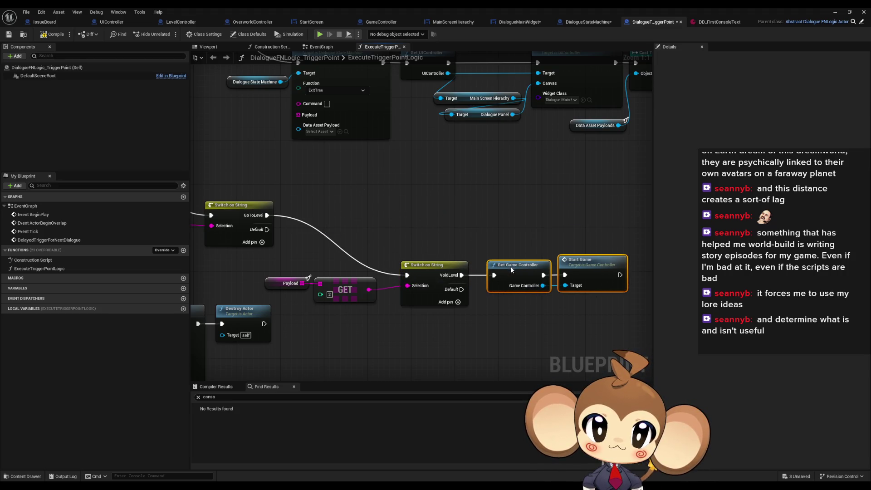
{"action": "left_click", "coordinate": [430, 274], "text": "ctrl"}
{"action": "left_click_drag", "start_coordinate": [430, 274], "coordinate": [402, 213]}
{"action": "left_click", "coordinate": [438, 305]}
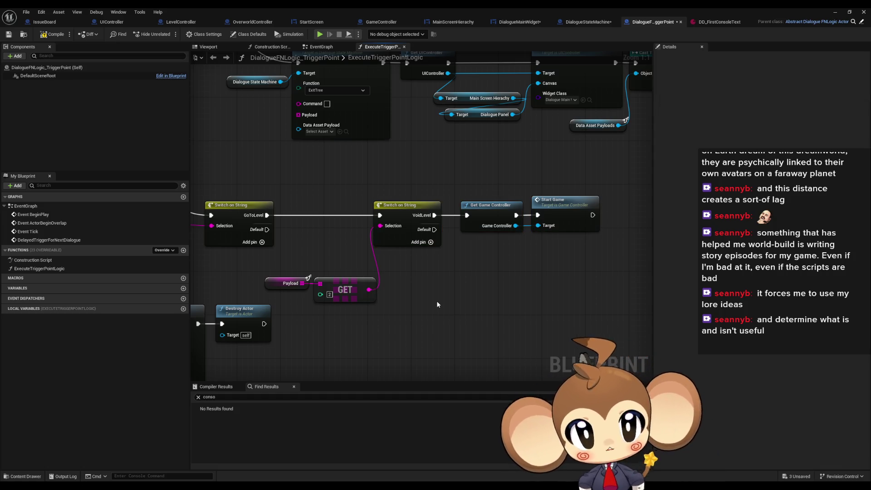
{"action": "left_click_drag", "start_coordinate": [522, 237], "coordinate": [511, 245]}
{"action": "scroll", "coordinate": [511, 245], "scroll_direction": "down", "scroll_amount": 3}
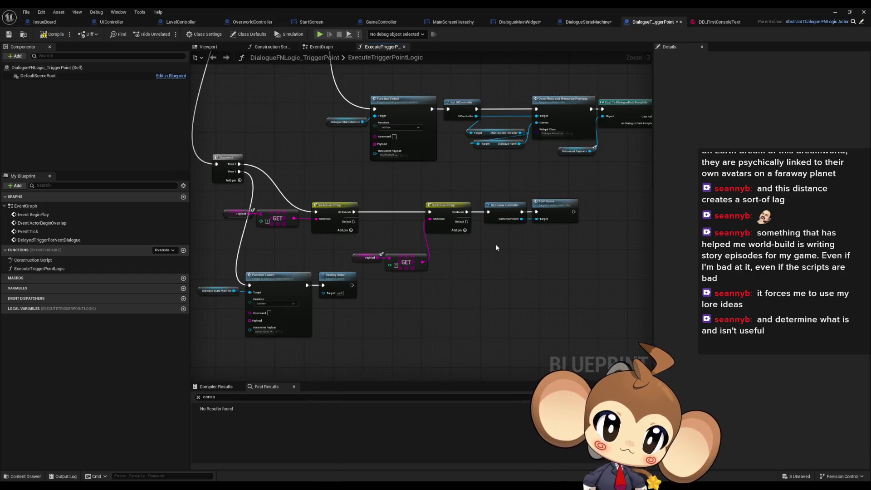
Inspect the Start Game and Initialize Settings Data functions, then return to the TriggerPoint blueprint.
{"action": "double_click", "coordinate": [551, 219]}
{"action": "left_click", "coordinate": [429, 269]}
{"action": "double_click", "coordinate": [536, 221]}
{"action": "mouse_move", "coordinate": [541, 247]}
{"action": "left_mouse_down"}
{"action": "mouse_move", "coordinate": [472, 252]}
{"action": "mouse_move", "coordinate": [344, 195]}
{"action": "left_mouse_up"}
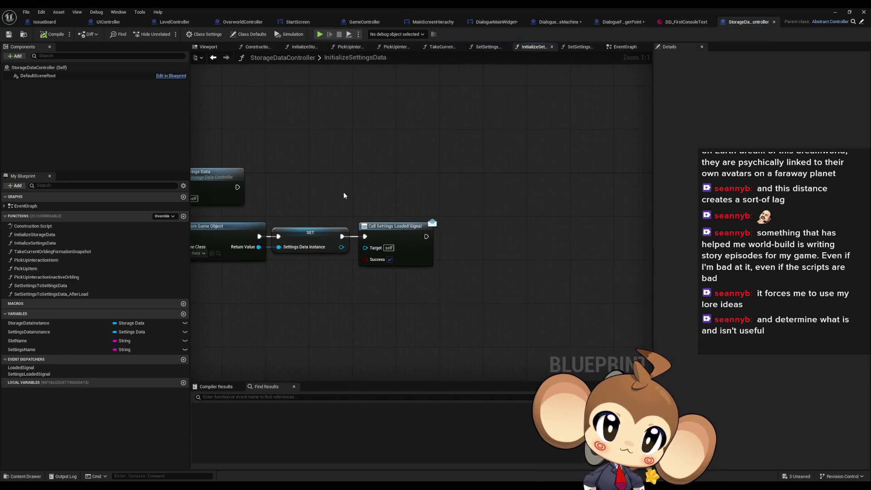
{"action": "left_click", "coordinate": [213, 57]}
{"action": "left_click", "coordinate": [214, 57]}
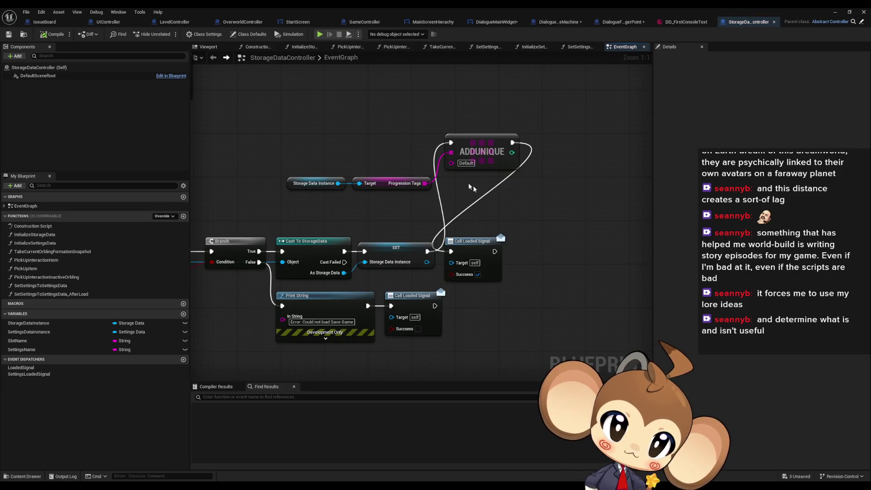
{"action": "left_click", "coordinate": [620, 22]}
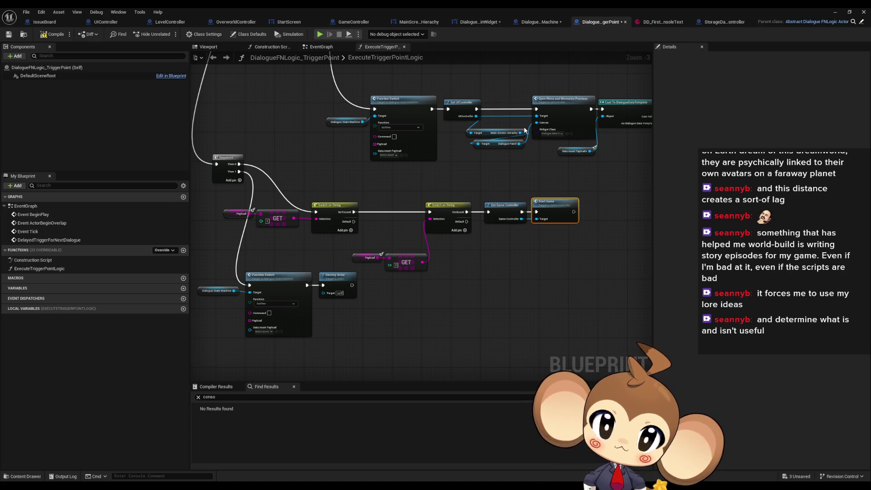
Set the VoidLevel Cube's collision preset to WBFloor and save the level.
{"action": "left_click", "coordinate": [850, 12]}
{"action": "left_click", "coordinate": [814, 40]}
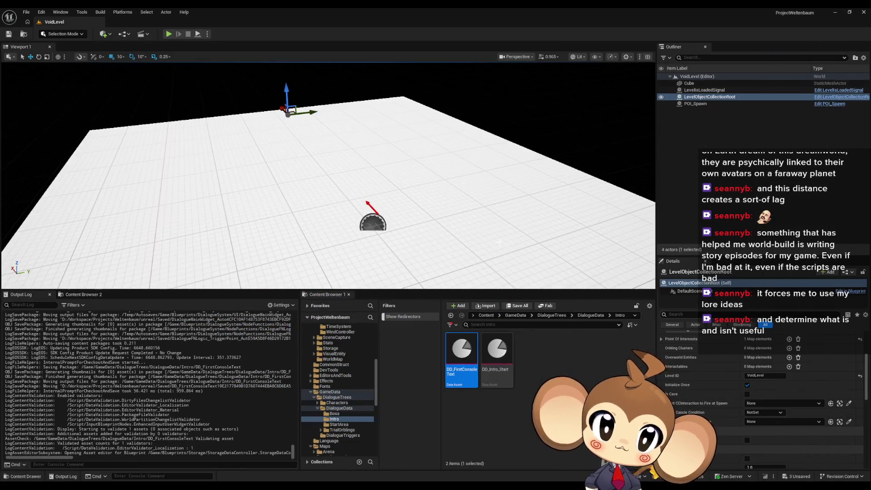
{"action": "left_click", "coordinate": [689, 83]}
{"action": "scroll", "coordinate": [814, 363], "scroll_direction": "down", "scroll_amount": 6}
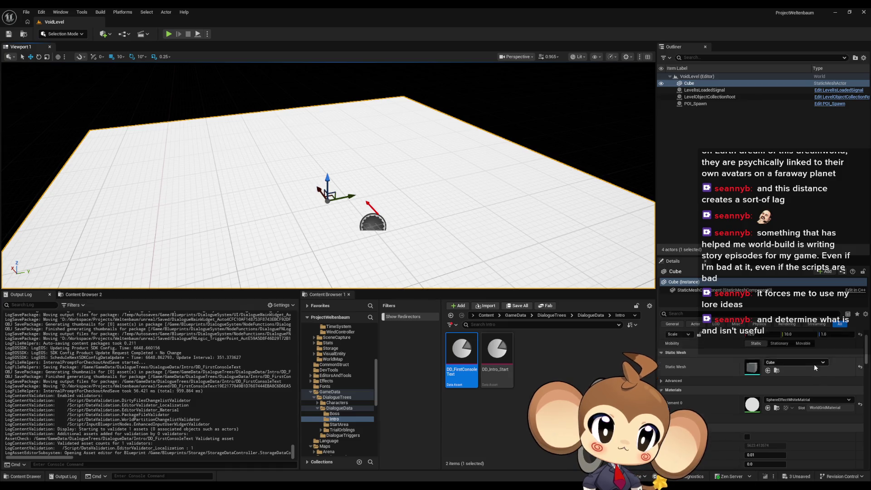
{"action": "scroll", "coordinate": [805, 364], "scroll_direction": "down", "scroll_amount": 1}
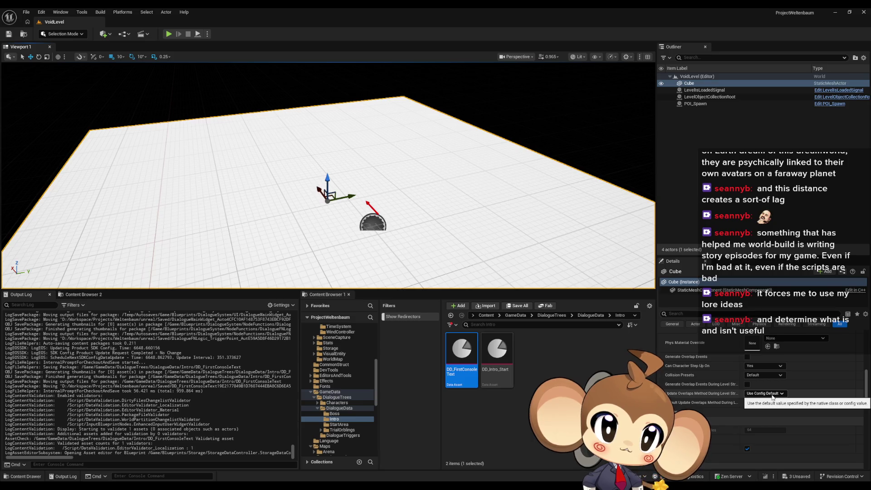
{"action": "scroll", "coordinate": [778, 394], "scroll_direction": "up", "scroll_amount": 2}
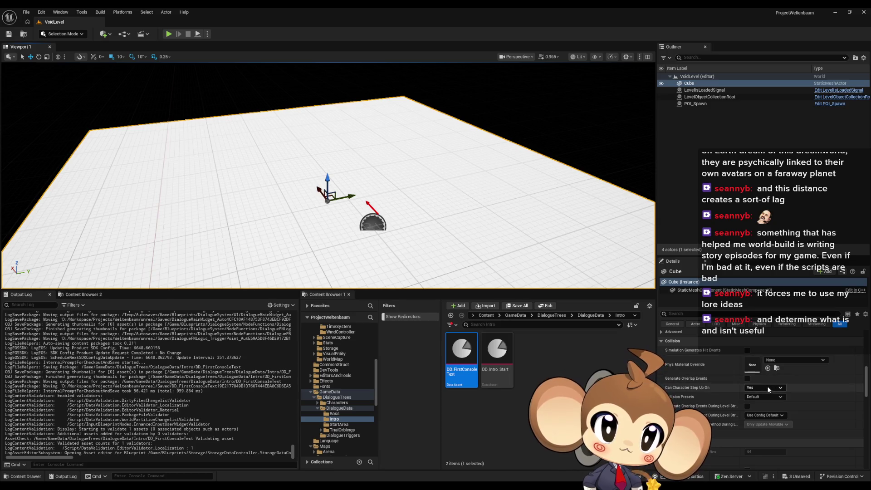
{"action": "left_click", "coordinate": [768, 397]}
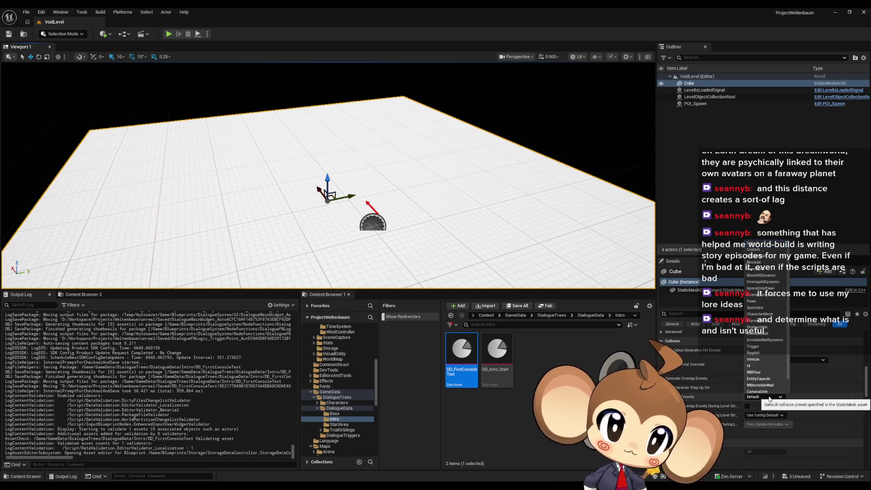
{"action": "scroll", "coordinate": [767, 383], "scroll_direction": "down", "scroll_amount": 1}
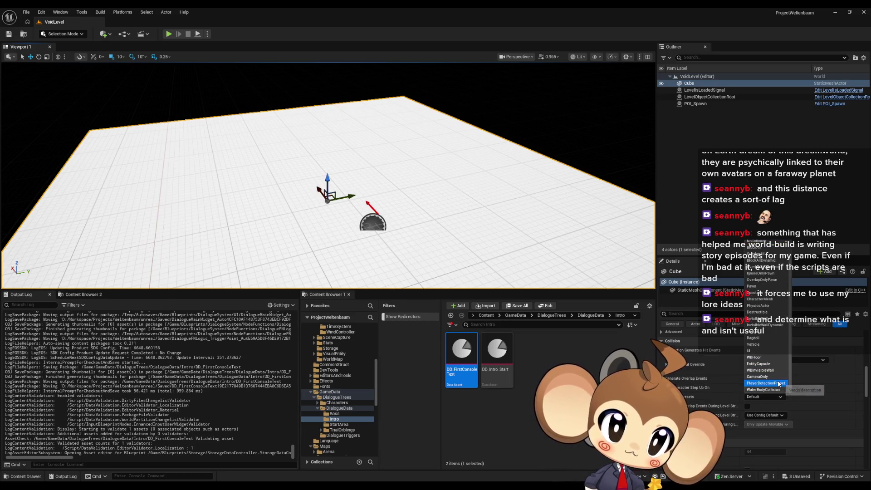
{"action": "left_click", "coordinate": [768, 358]}
{"action": "scroll", "coordinate": [801, 365], "scroll_direction": "down", "scroll_amount": 3}
{"action": "scroll", "coordinate": [801, 367], "scroll_direction": "down", "scroll_amount": 3}
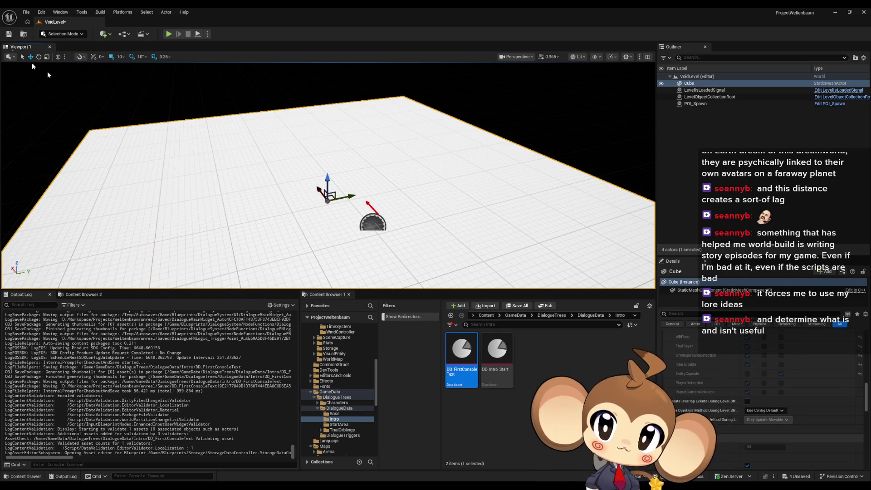
{"action": "left_click", "coordinate": [9, 35]}
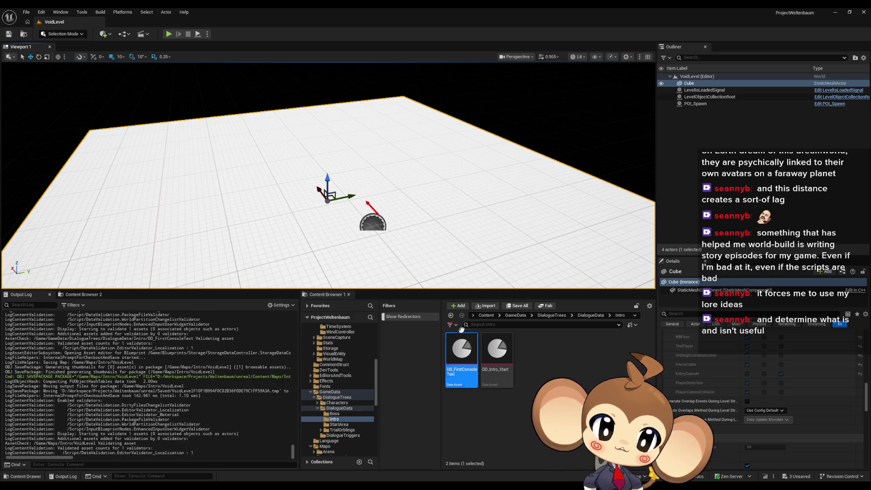
Open the Main level and save the modified dialogue assets.
{"action": "left_click", "coordinate": [487, 315]}
{"action": "scroll", "coordinate": [513, 395], "scroll_direction": "down", "scroll_amount": 2}
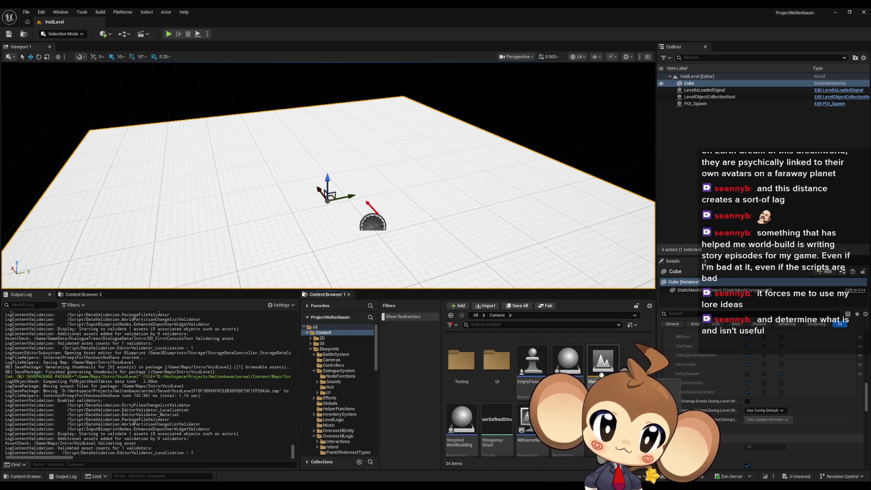
{"action": "left_click", "coordinate": [604, 361]}
{"action": "key", "text": "ctrl+shift+s"}
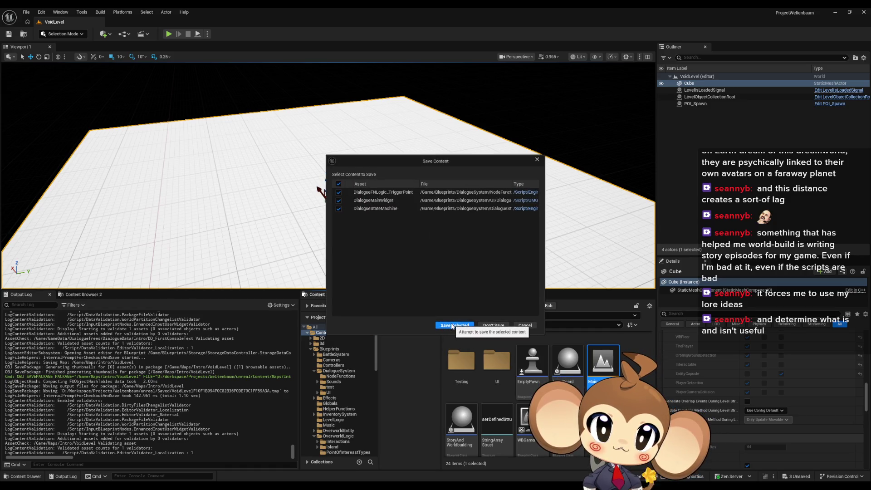
{"action": "left_click", "coordinate": [449, 326]}
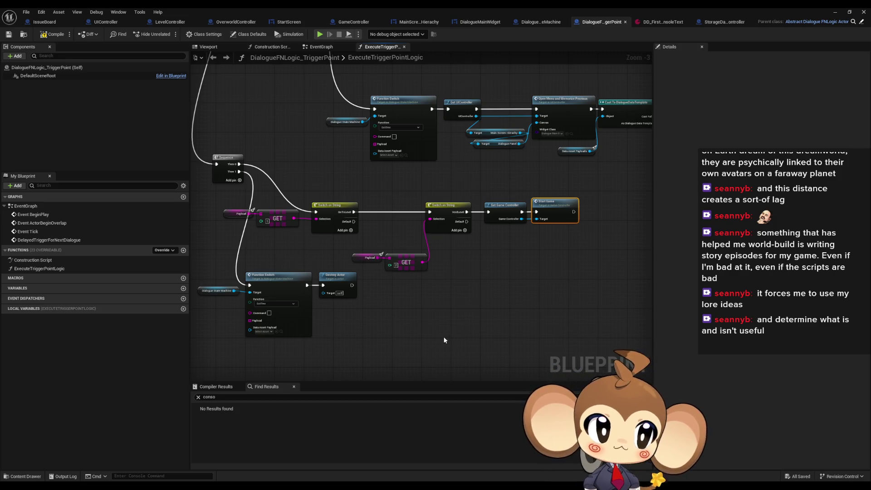
Review DD_FirstConsoleText, then play-test Main with Load Game and stop the session.
{"action": "scroll", "coordinate": [488, 250], "scroll_direction": "down", "scroll_amount": 1}
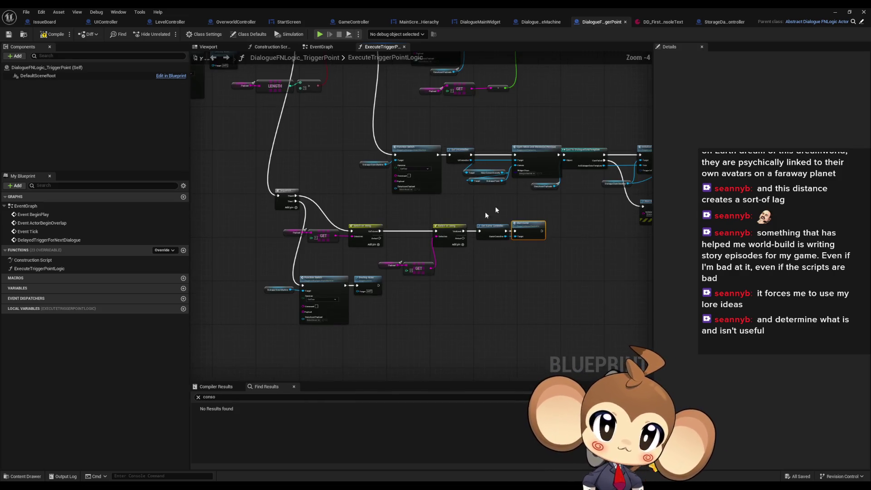
{"action": "left_click", "coordinate": [663, 22]}
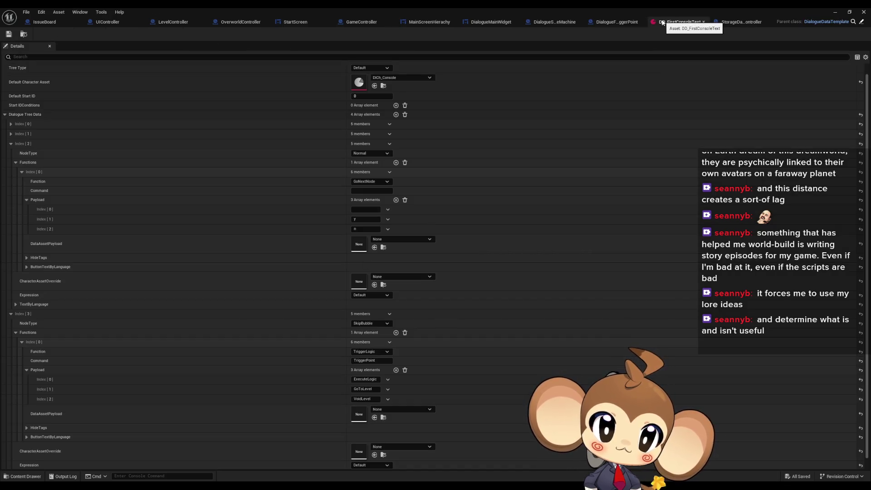
{"action": "scroll", "coordinate": [520, 212], "scroll_direction": "down", "scroll_amount": 1}
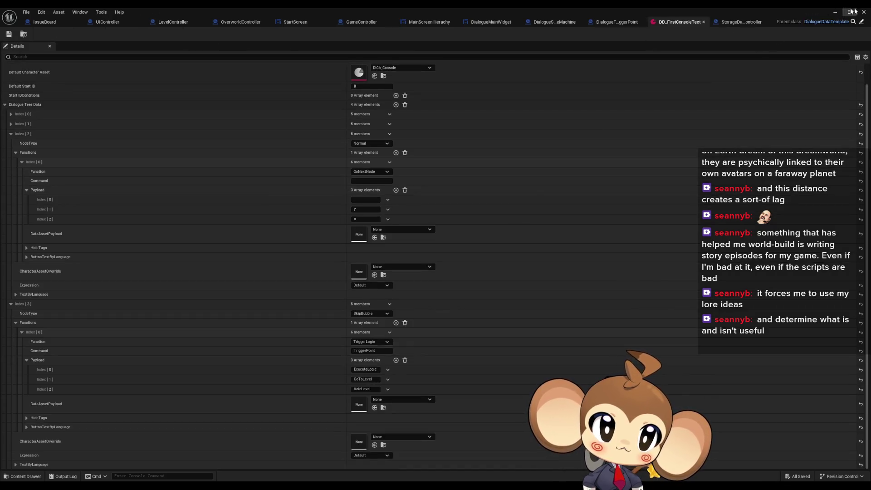
{"action": "left_click", "coordinate": [835, 13]}
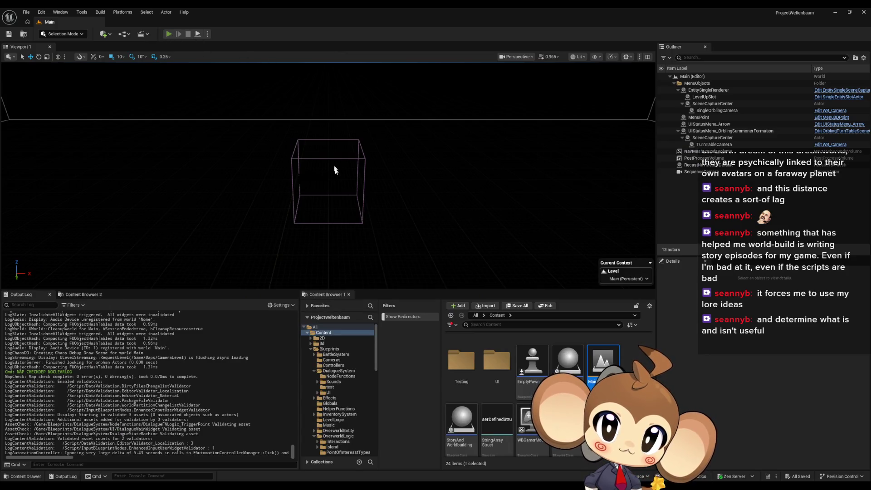
{"action": "key", "text": "alt+p"}
{"action": "left_click", "coordinate": [128, 248]}
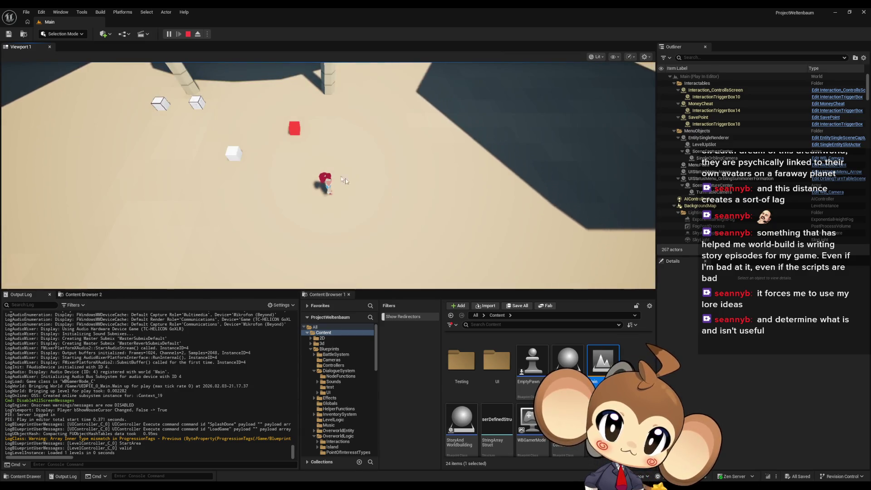
{"action": "key", "text": "Escape"}
{"action": "mouse_move", "coordinate": [377, 461]}
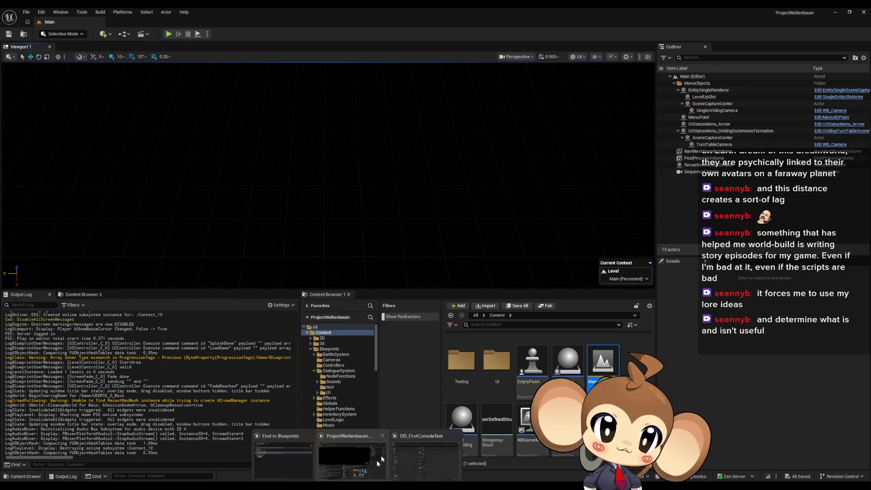
{"action": "left_click", "coordinate": [350, 451]}
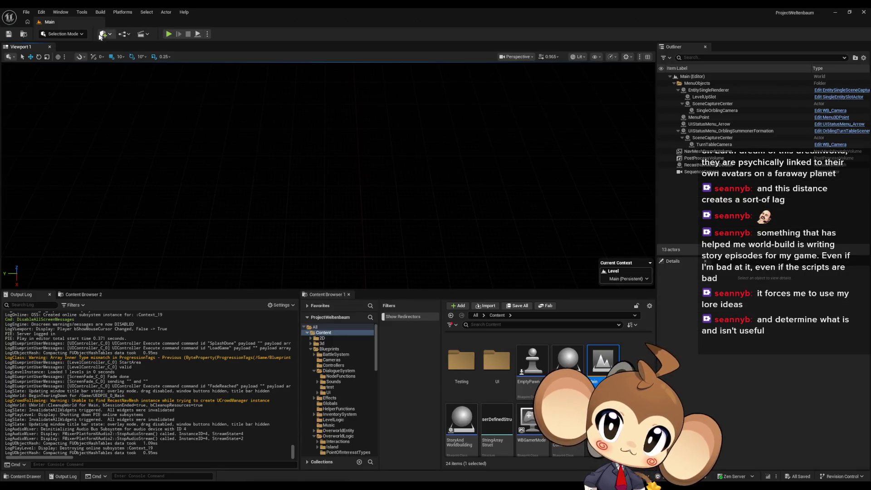
Open the UIController's ExecuteCommand function graph, then return to the level editor.
{"action": "left_click", "coordinate": [391, 476]}
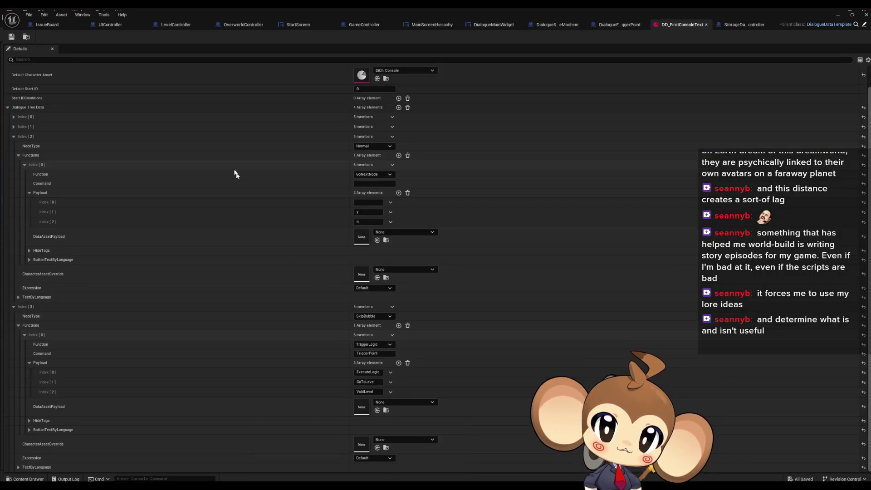
{"action": "left_click", "coordinate": [107, 22]}
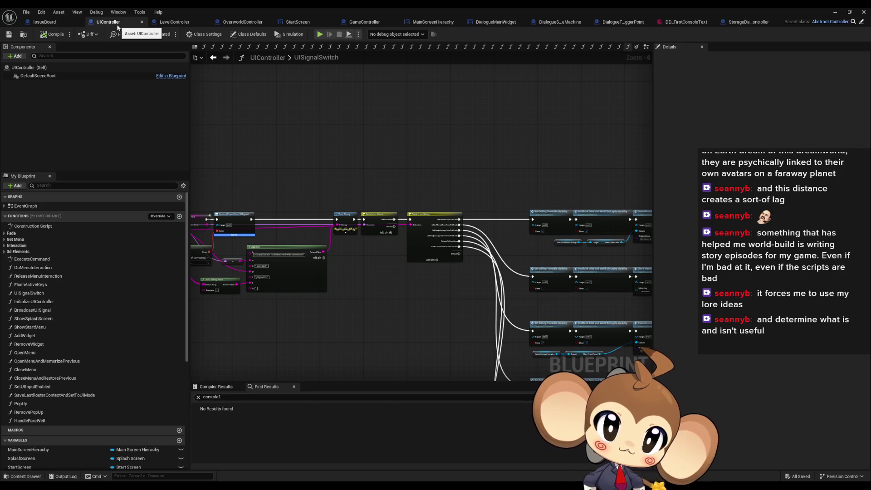
{"action": "double_click", "coordinate": [80, 263]}
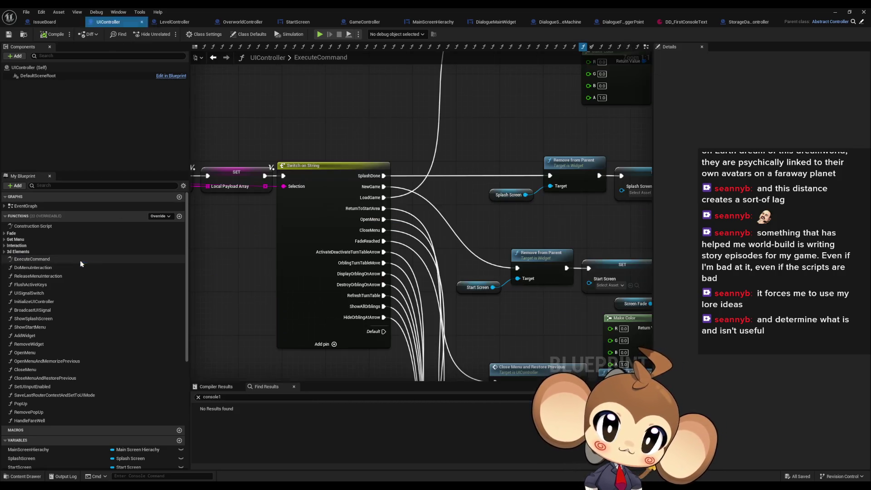
{"action": "left_click_drag", "start_coordinate": [323, 193], "coordinate": [344, 193]}
{"action": "left_click", "coordinate": [836, 12]}
Play the game, answer yes to the NDA prompt and confirm world creation.
{"action": "left_click", "coordinate": [168, 35]}
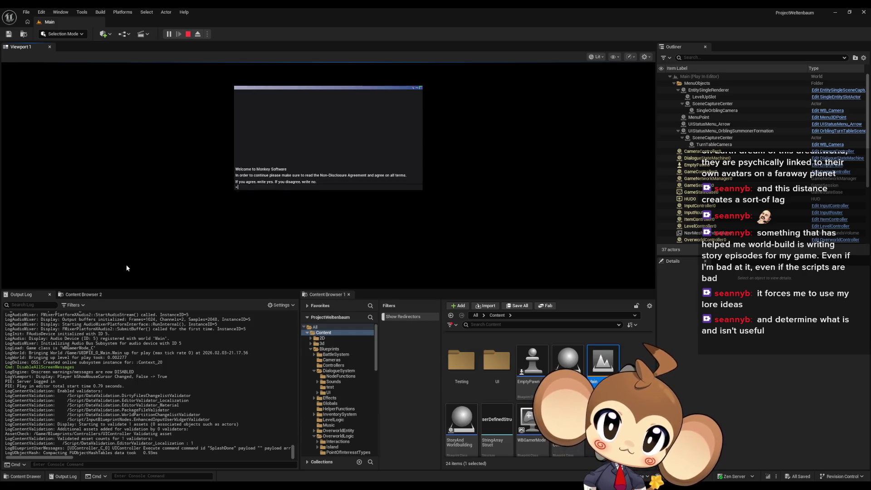
{"action": "type", "text": "yes"}
{"action": "key", "text": "Return"}
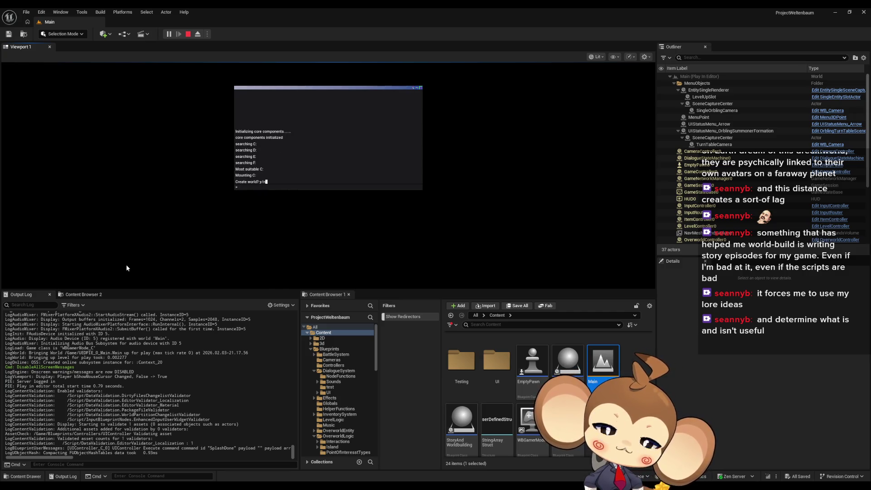
{"action": "key", "text": "Return"}
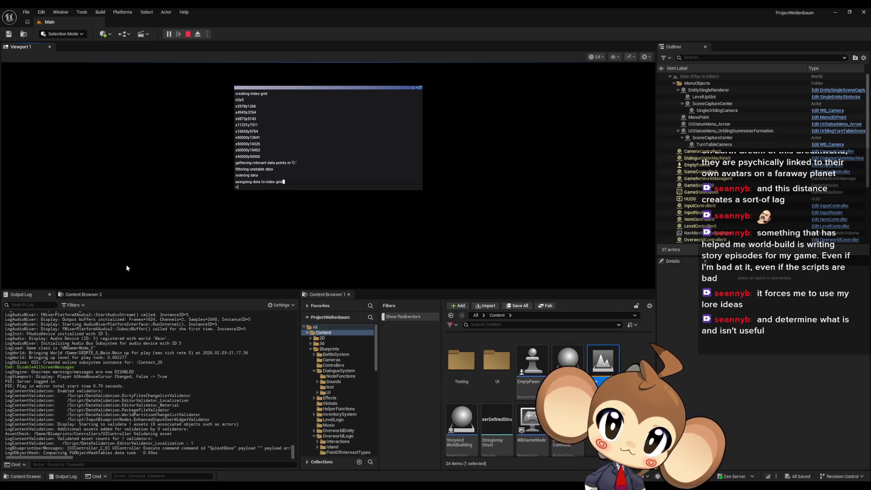
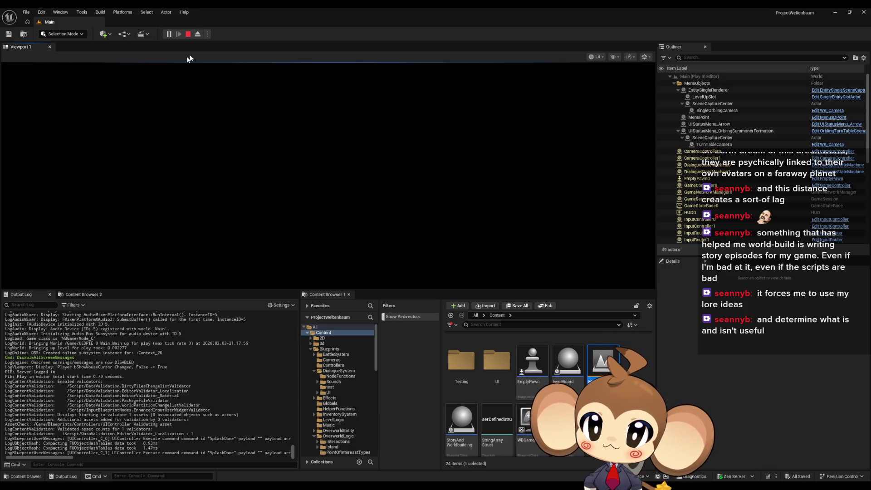
Stop the play test and select the Start Game node in the trigger point's logic graph.
{"action": "left_click", "coordinate": [188, 34]}
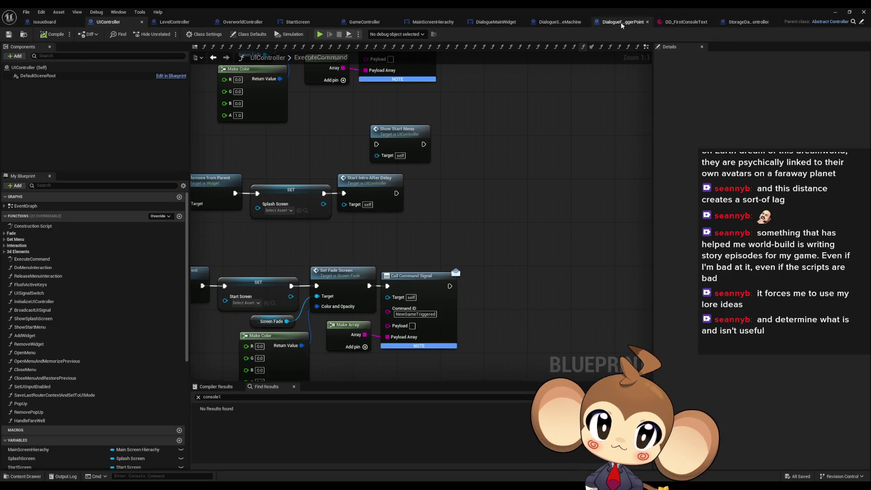
{"action": "left_click", "coordinate": [621, 22]}
{"action": "scroll", "coordinate": [430, 238], "scroll_direction": "up", "scroll_amount": 4}
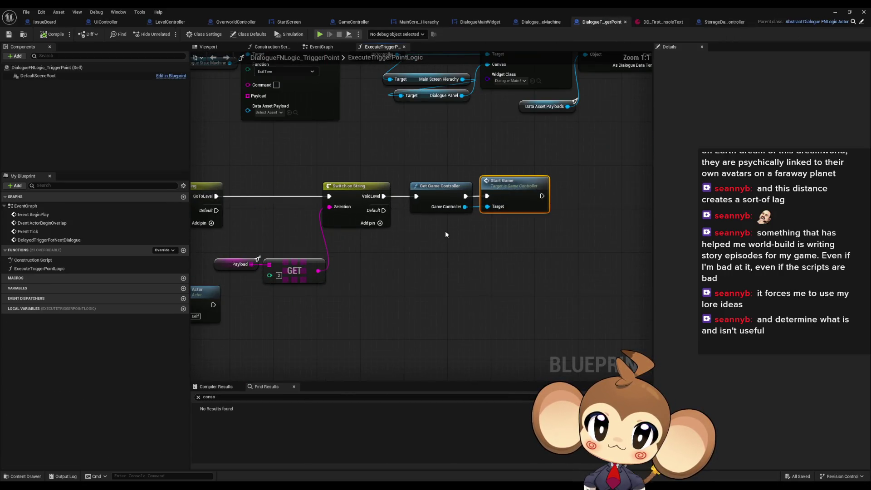
{"action": "left_click_drag", "start_coordinate": [432, 177], "coordinate": [465, 231]}
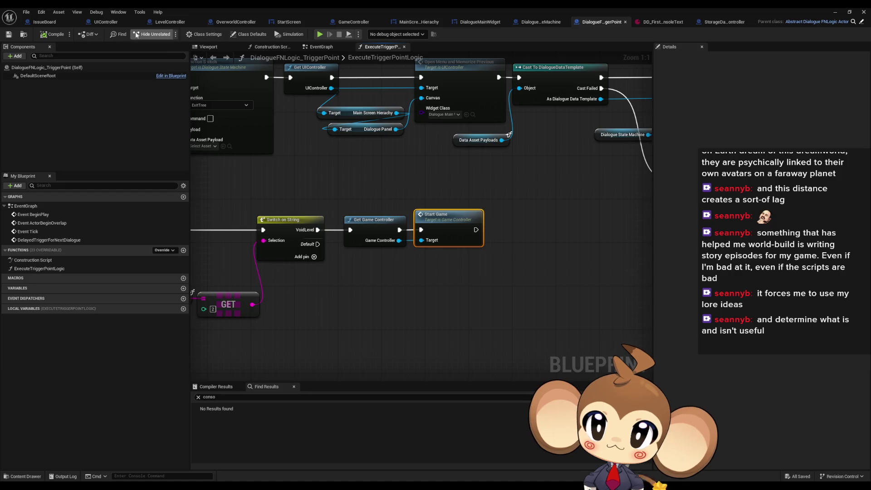
Copy the NewGameTriggered command ID from UIController's ExecuteCommand graph.
{"action": "left_click", "coordinate": [106, 22]}
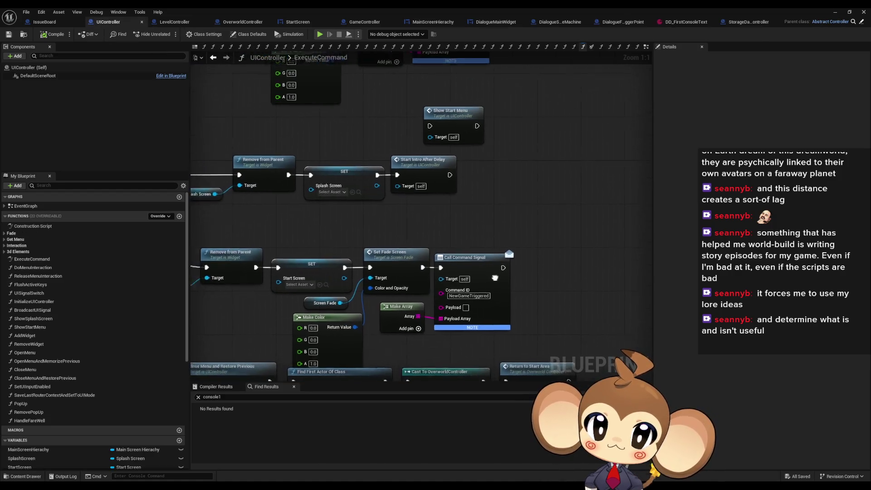
{"action": "left_click", "coordinate": [487, 269]}
{"action": "scroll", "coordinate": [487, 269], "scroll_direction": "down", "scroll_amount": 5}
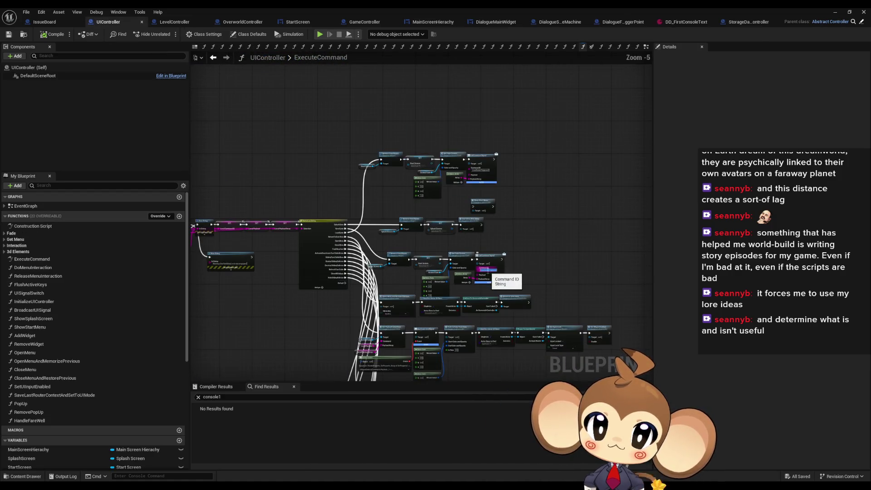
{"action": "scroll", "coordinate": [370, 246], "scroll_direction": "up", "scroll_amount": 5}
{"action": "mouse_move", "coordinate": [370, 249]}
{"action": "left_mouse_down"}
{"action": "mouse_move", "coordinate": [352, 226]}
{"action": "mouse_move", "coordinate": [274, 177]}
{"action": "mouse_move", "coordinate": [299, 173]}
{"action": "left_mouse_up"}
{"action": "left_click", "coordinate": [516, 243]}
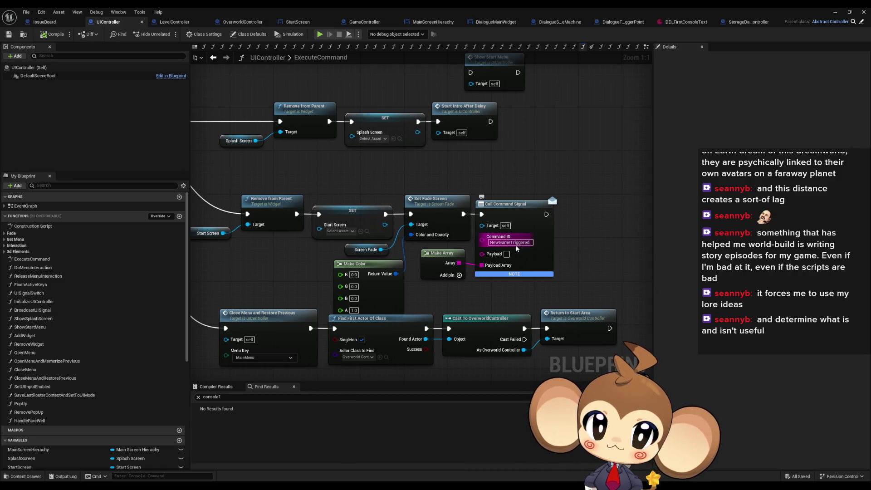
{"action": "key", "text": "Return"}
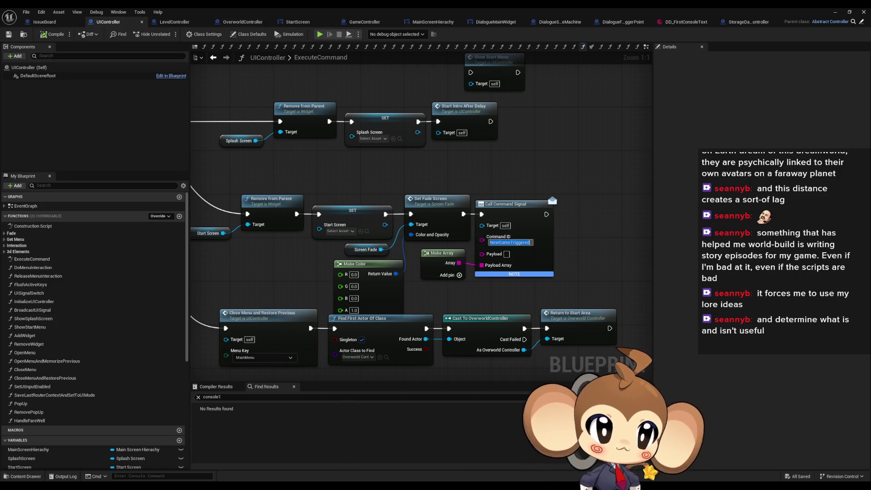
{"action": "key", "text": "Return"}
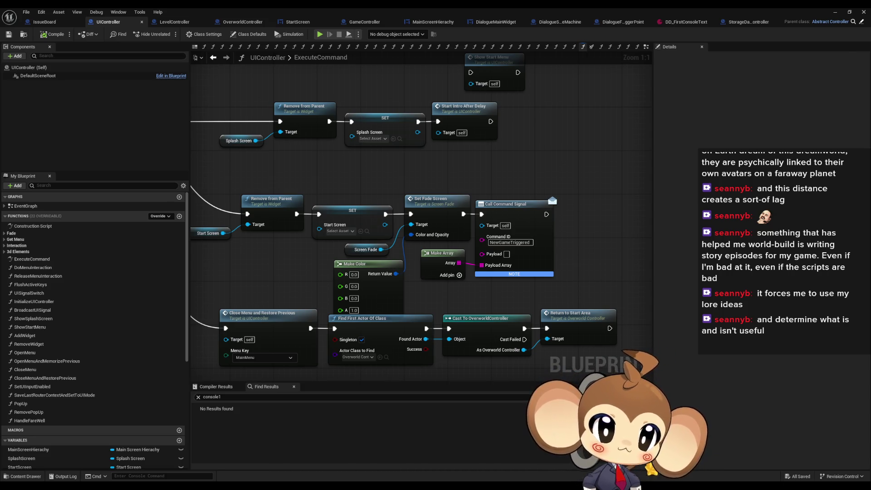
Review the Switch on String branches in GameController's ExecuteCommand graph.
{"action": "left_click", "coordinate": [365, 21]}
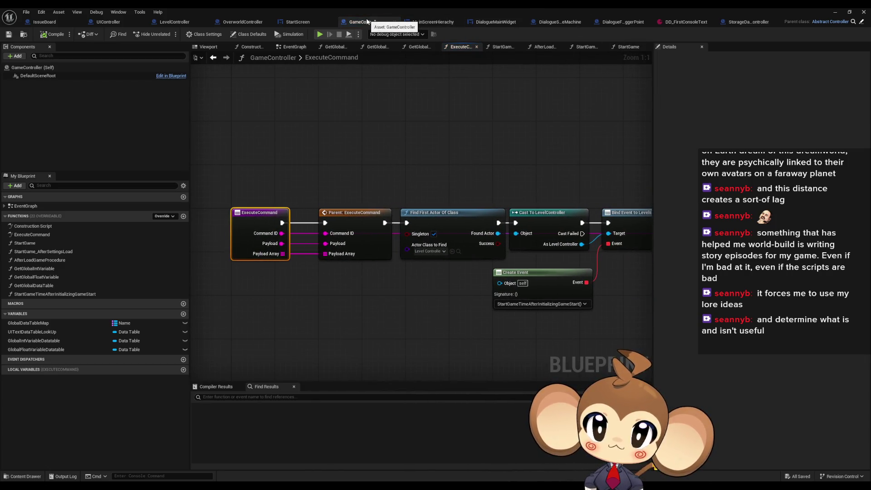
{"action": "left_click_drag", "start_coordinate": [459, 111], "coordinate": [210, 159]}
{"action": "scroll", "coordinate": [361, 167], "scroll_direction": "down", "scroll_amount": 2}
{"action": "mouse_move", "coordinate": [361, 167]}
{"action": "left_mouse_down"}
{"action": "mouse_move", "coordinate": [446, 173]}
{"action": "mouse_move", "coordinate": [590, 148]}
{"action": "left_mouse_up"}
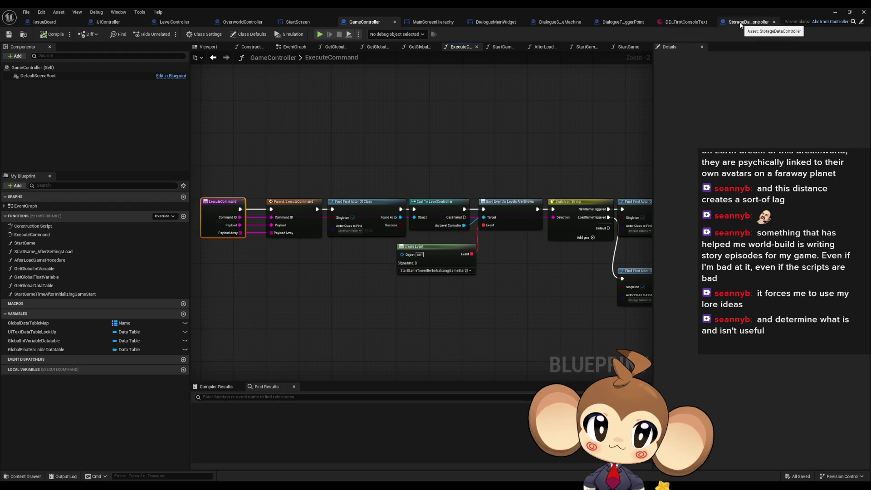
{"action": "left_click", "coordinate": [616, 23]}
Add an Execute Command call from the Game Controller output in the trigger point graph.
{"action": "left_click", "coordinate": [430, 314]}
{"action": "left_click_drag", "start_coordinate": [399, 240], "coordinate": [417, 269]}
{"action": "type", "text": "exec"}
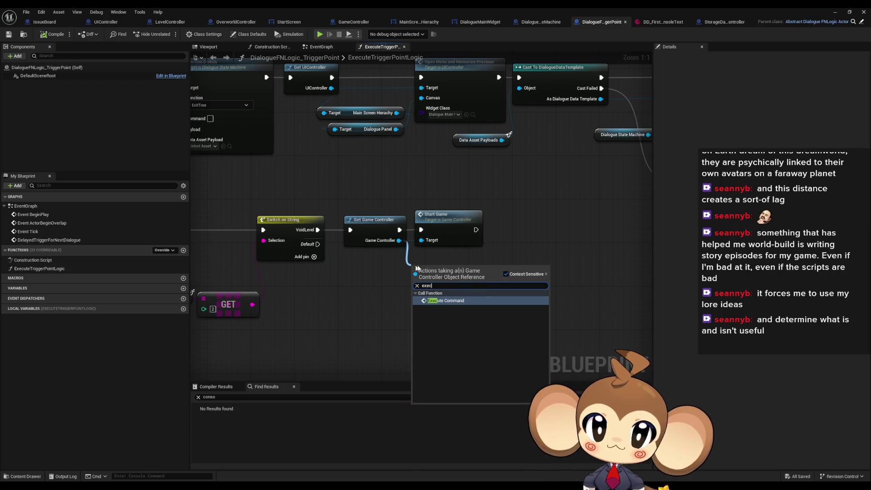
{"action": "left_click", "coordinate": [467, 300]}
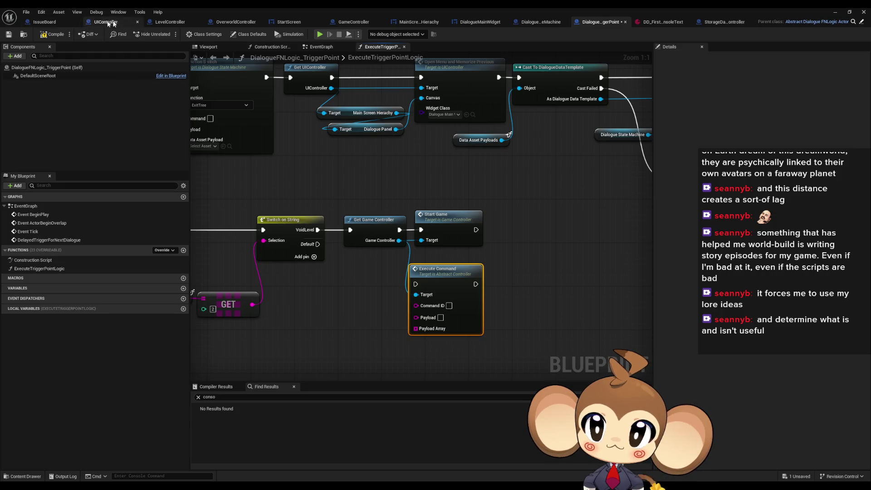
{"action": "left_click", "coordinate": [354, 22]}
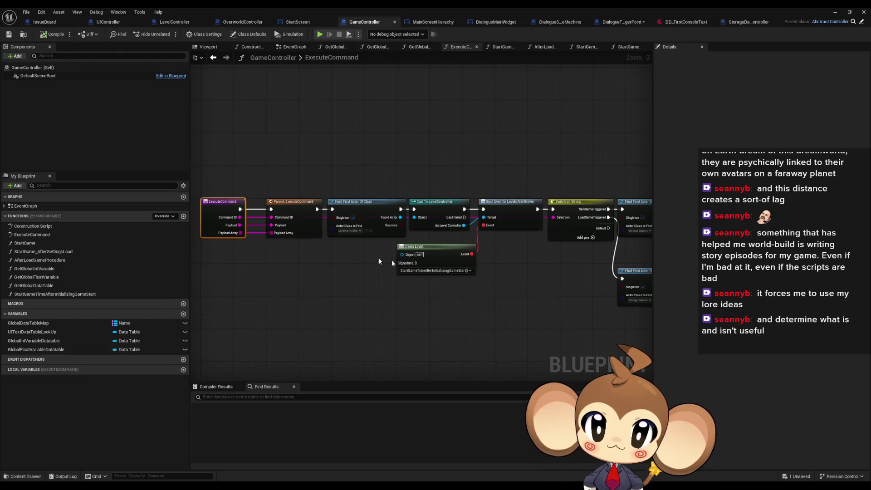
{"action": "scroll", "coordinate": [358, 253], "scroll_direction": "up", "scroll_amount": 1}
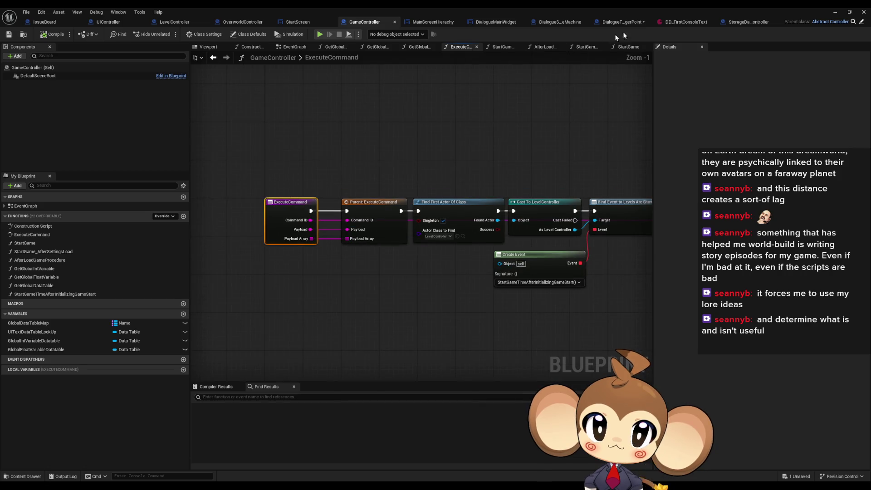
{"action": "left_click", "coordinate": [746, 21]}
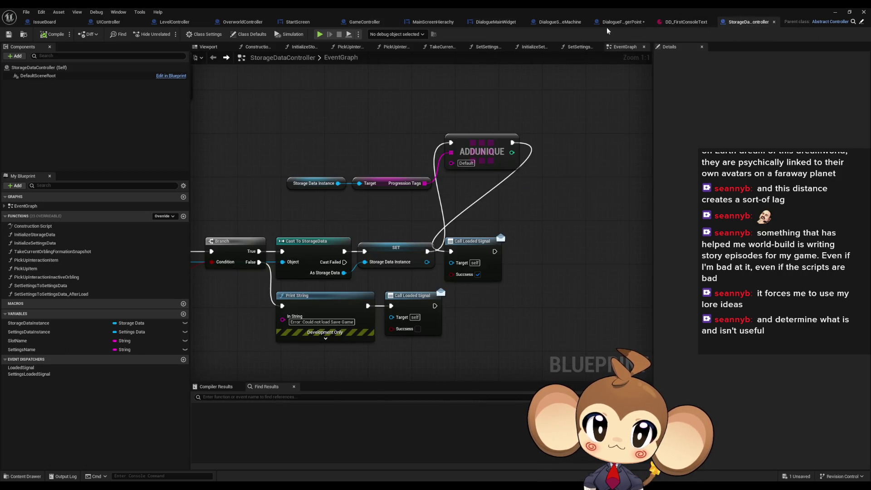
{"action": "left_click", "coordinate": [611, 22]}
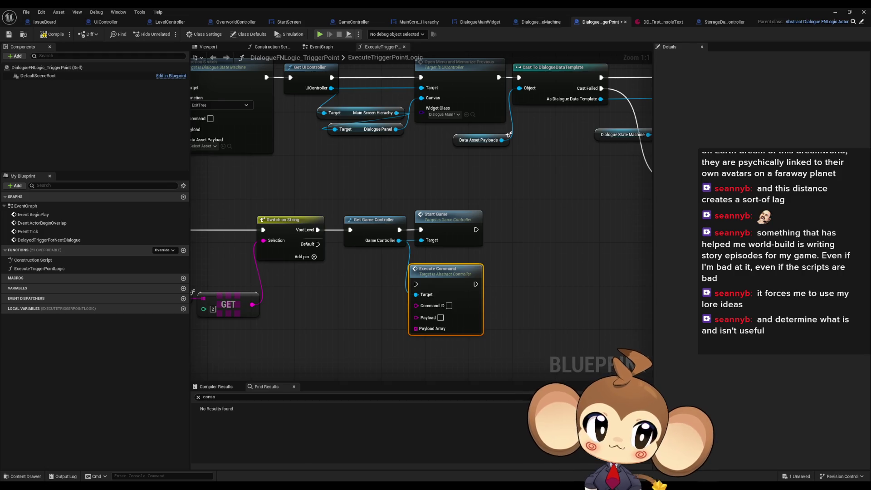
{"action": "double_click", "coordinate": [446, 269]}
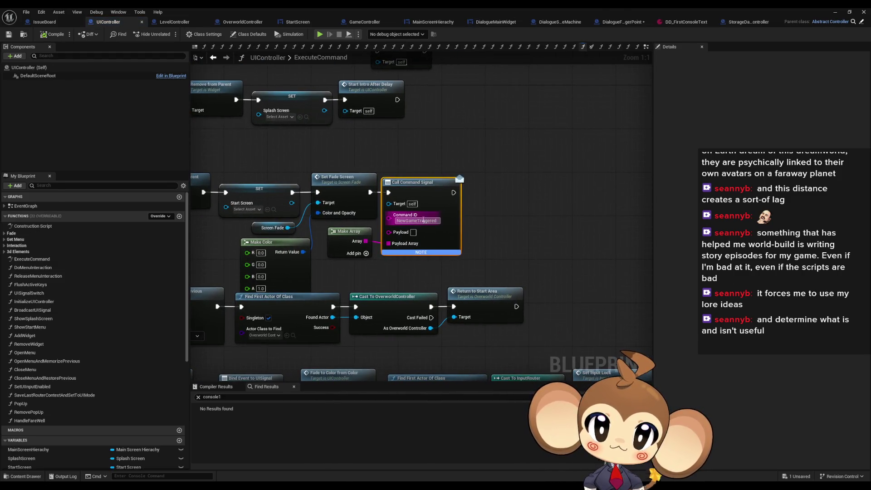
{"action": "left_click", "coordinate": [723, 23]}
{"action": "left_click", "coordinate": [617, 22]}
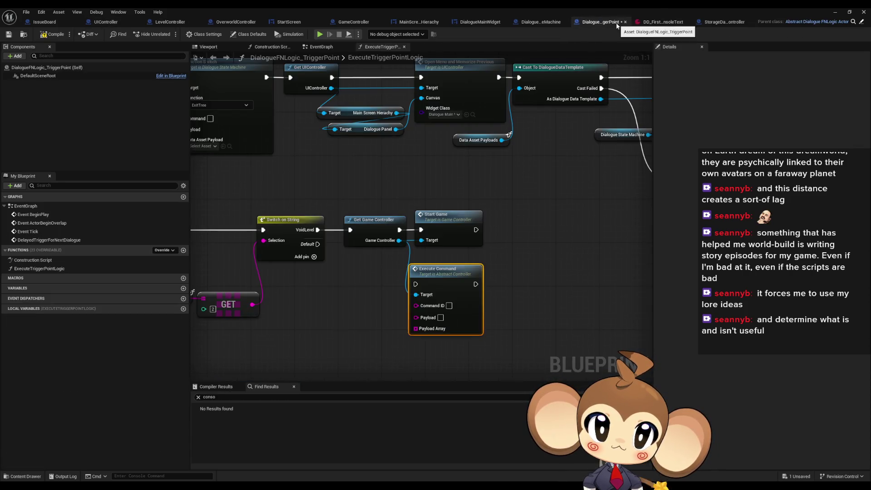
Set Command ID to NewGameTriggered and feed an empty Make Array into Payload Array.
{"action": "left_click", "coordinate": [449, 305]}
{"action": "key", "text": "ctrl+v"}
{"action": "left_click_drag", "start_coordinate": [416, 333], "coordinate": [362, 336]}
{"action": "type", "text": "make"}
{"action": "key", "text": "Return"}
{"action": "right_click", "coordinate": [381, 349]}
{"action": "left_click", "coordinate": [402, 432]}
Delete Start Game, put Execute Command in its place, and start a play test.
{"action": "left_click", "coordinate": [441, 214]}
{"action": "key", "text": "Delete"}
{"action": "mouse_move", "coordinate": [416, 284]}
{"action": "left_mouse_down"}
{"action": "mouse_move", "coordinate": [399, 230]}
{"action": "mouse_move", "coordinate": [463, 236]}
{"action": "mouse_move", "coordinate": [461, 219]}
{"action": "left_mouse_up"}
{"action": "left_click_drag", "start_coordinate": [392, 338], "coordinate": [387, 267]}
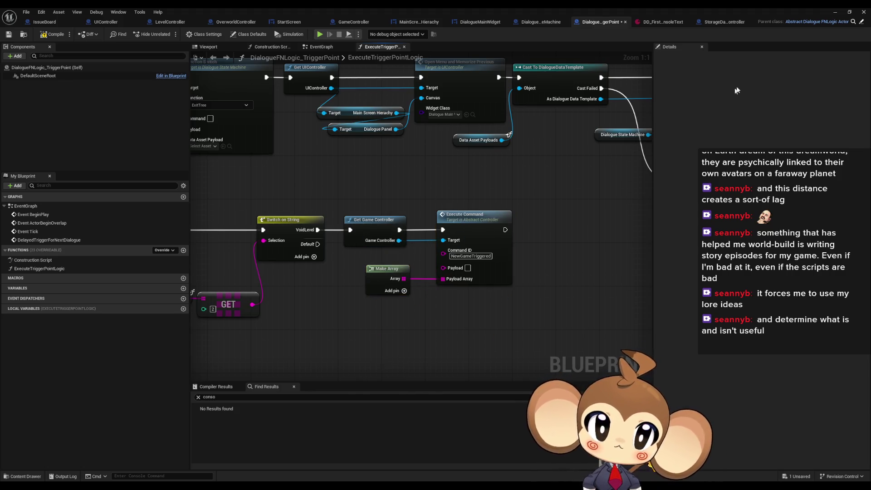
{"action": "left_click", "coordinate": [320, 35]}
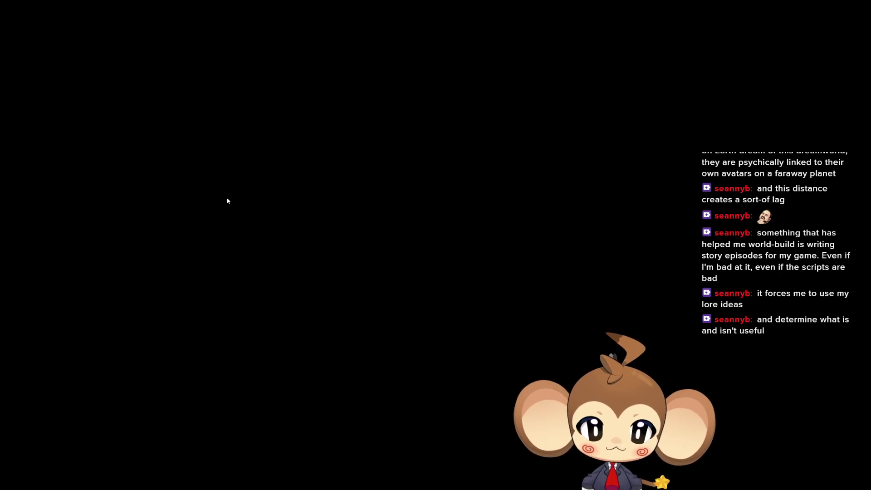
Accept the NDA prompt and confirm each following console prompt until the level loads.
{"action": "type", "text": "s"}
{"action": "key", "text": "Return"}
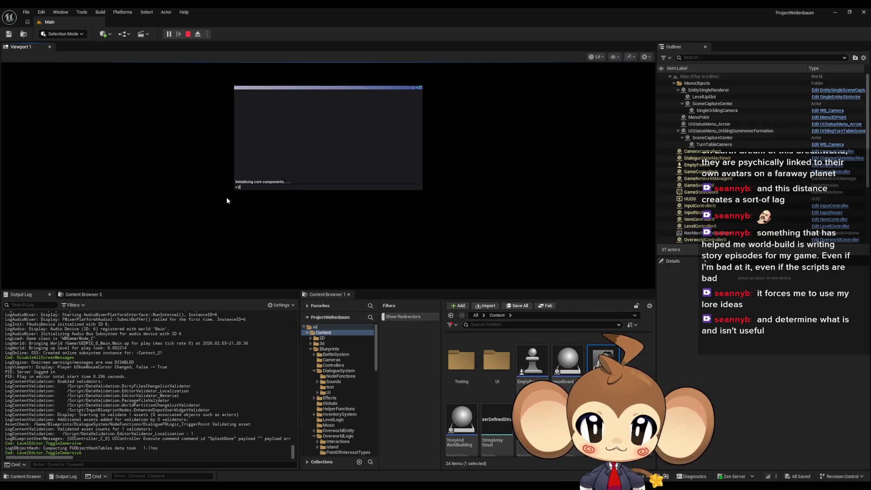
{"action": "key", "text": "Return"}
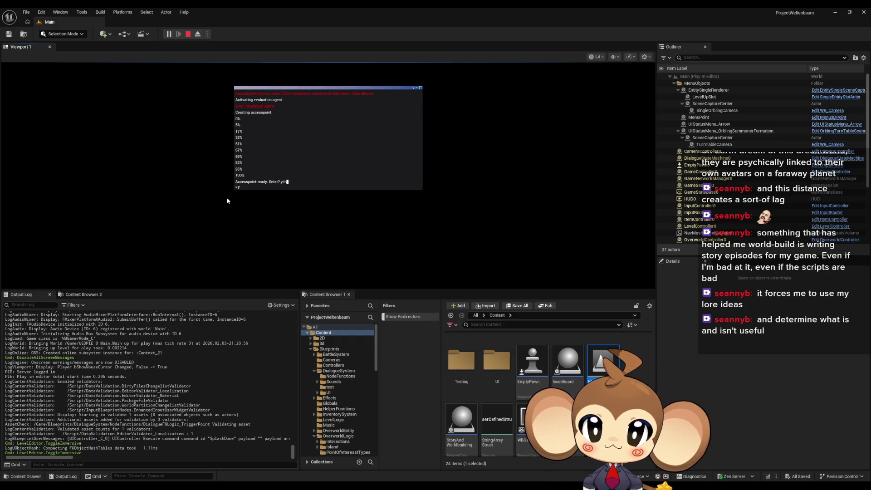
{"action": "key", "text": "Return"}
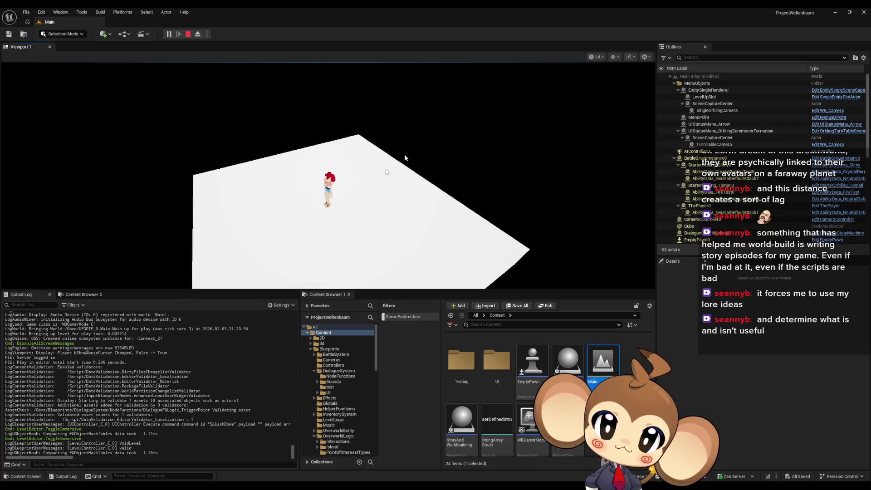
Swing the game camera to low and side views of the plane, then open the Blueprints folder.
{"action": "left_click", "coordinate": [429, 201]}
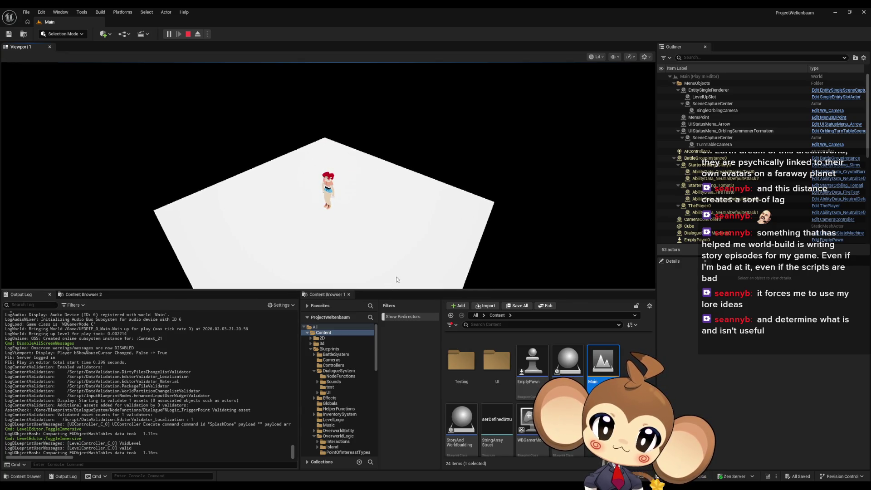
{"action": "scroll", "coordinate": [528, 364], "scroll_direction": "up", "scroll_amount": 5}
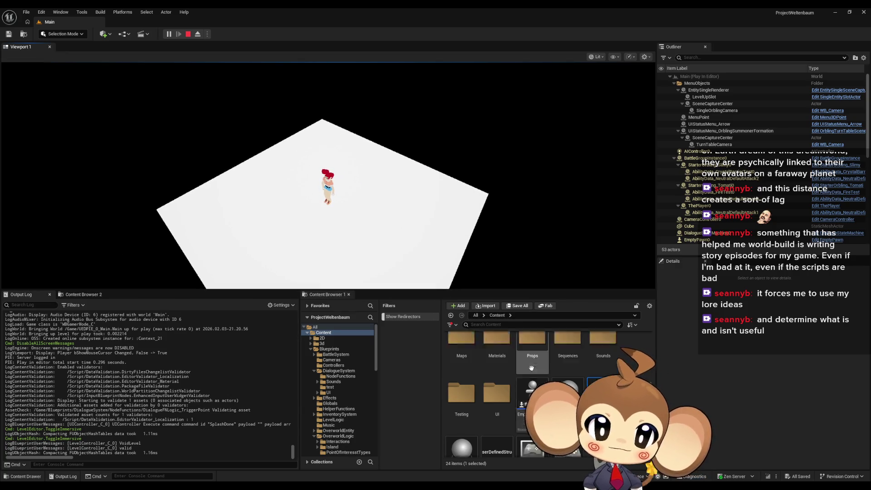
{"action": "left_click", "coordinate": [434, 116]}
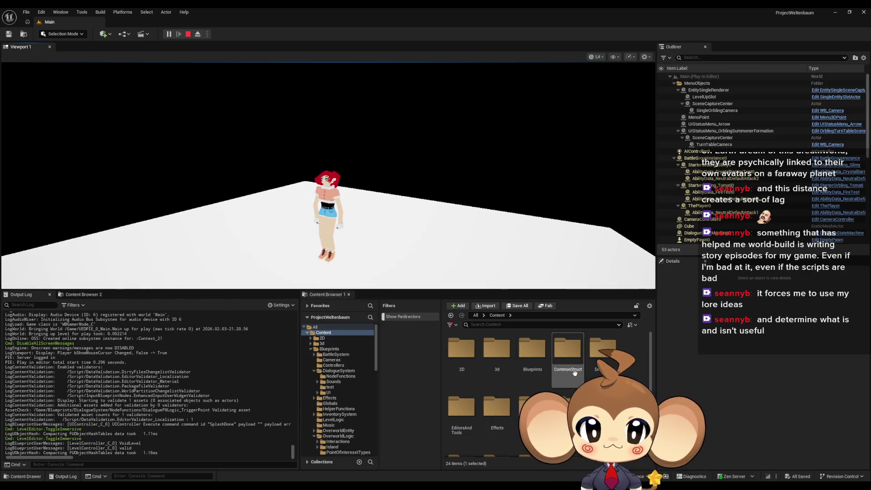
{"action": "double_click", "coordinate": [532, 349]}
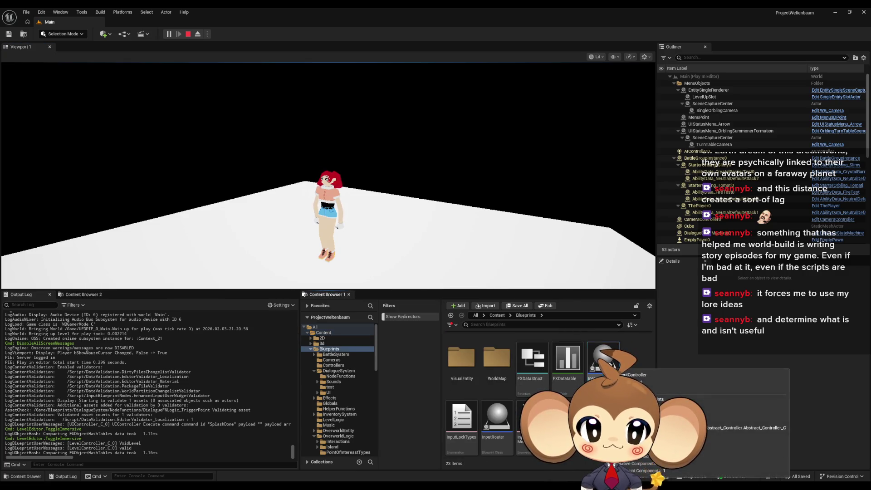
Close InputController and open the InputRouter blueprint in a maximized editor.
{"action": "double_click", "coordinate": [611, 365]}
{"action": "scroll", "coordinate": [408, 321], "scroll_direction": "down", "scroll_amount": 8}
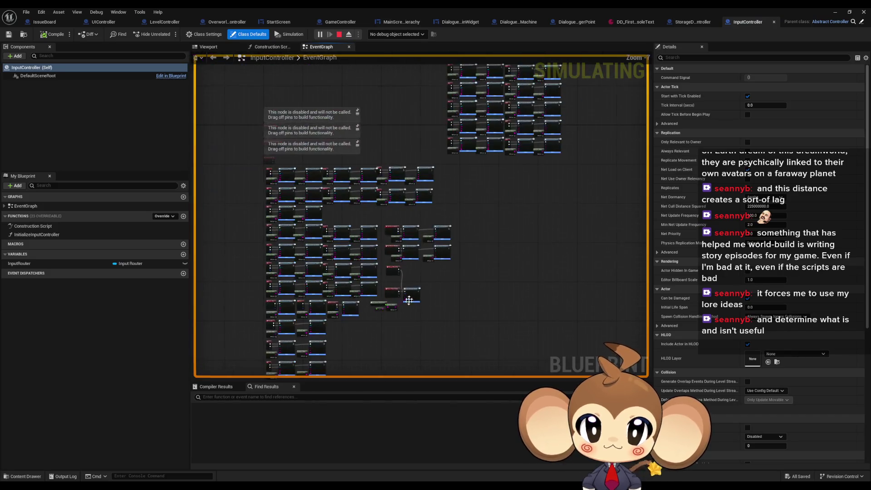
{"action": "middle_click", "coordinate": [740, 23]}
{"action": "double_click", "coordinate": [726, 13]}
{"action": "double_click", "coordinate": [487, 428]}
{"action": "double_click", "coordinate": [462, 73]}
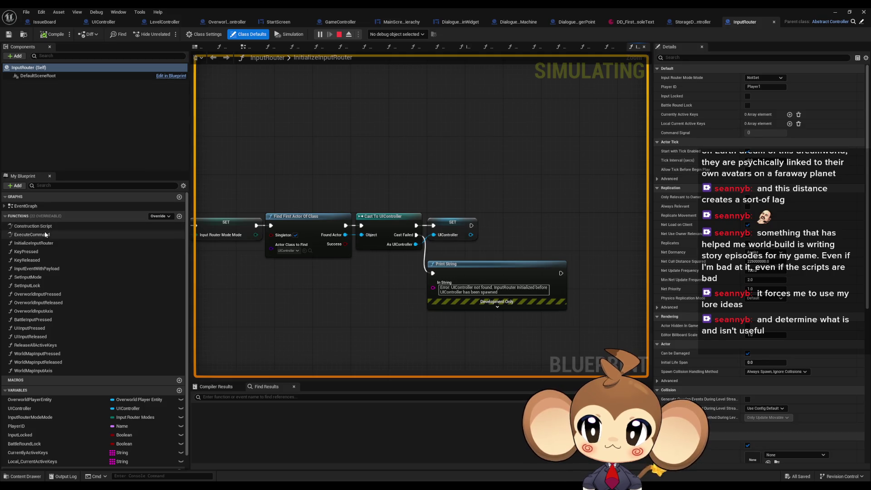
Breakpoint Overworld Input Pressed in KeyPressed, trigger it with W in game, then resume.
{"action": "double_click", "coordinate": [45, 252]}
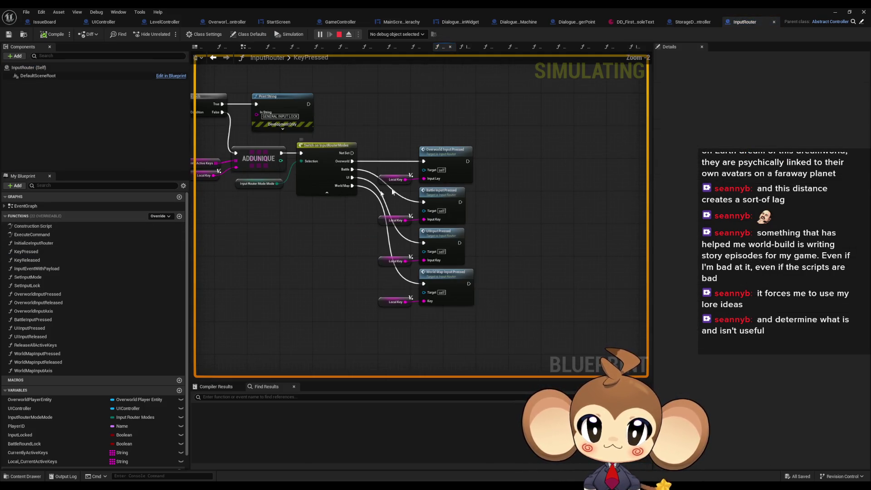
{"action": "scroll", "coordinate": [436, 157], "scroll_direction": "up", "scroll_amount": 1}
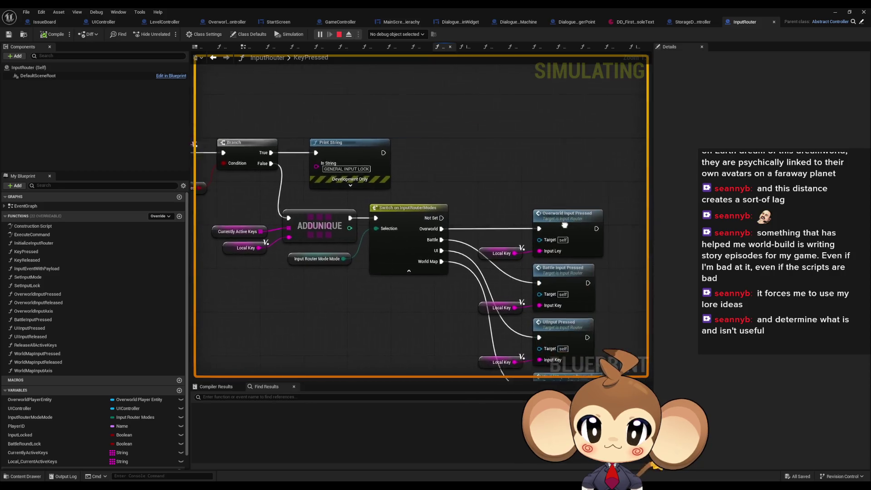
{"action": "right_click", "coordinate": [418, 211]}
{"action": "mouse_move", "coordinate": [433, 346]}
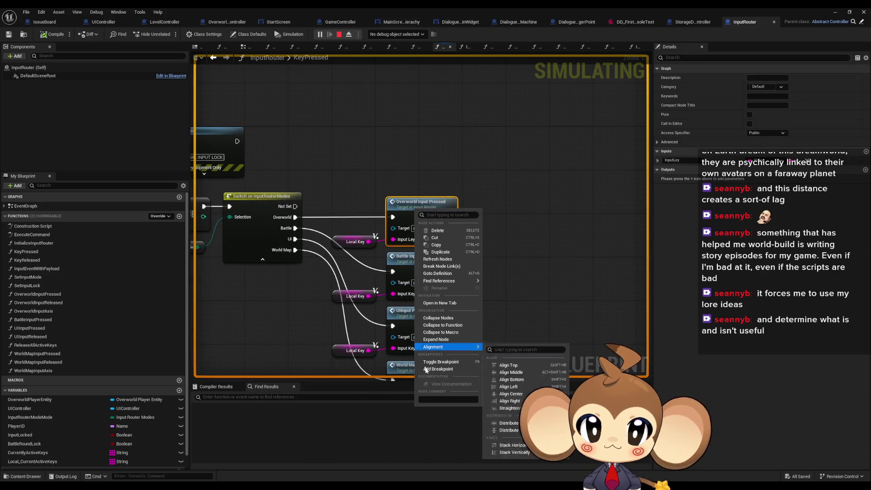
{"action": "left_click", "coordinate": [426, 369]}
{"action": "left_click", "coordinate": [835, 12]}
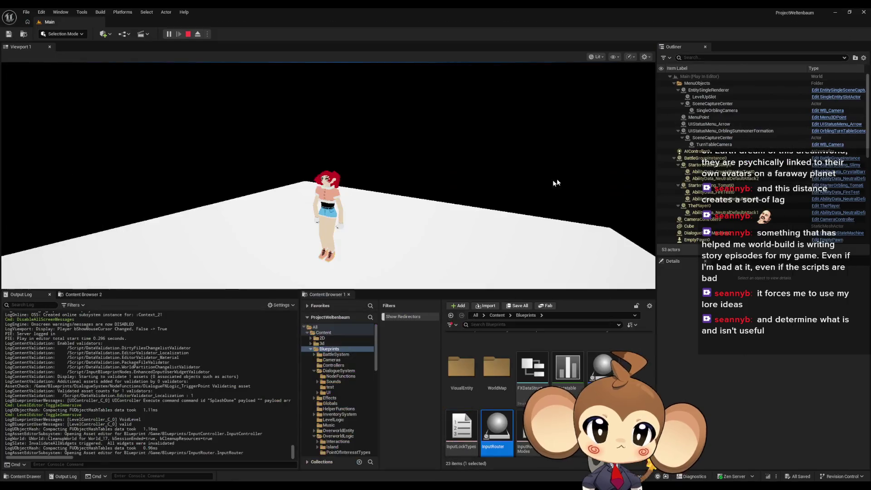
{"action": "key", "text": "w"}
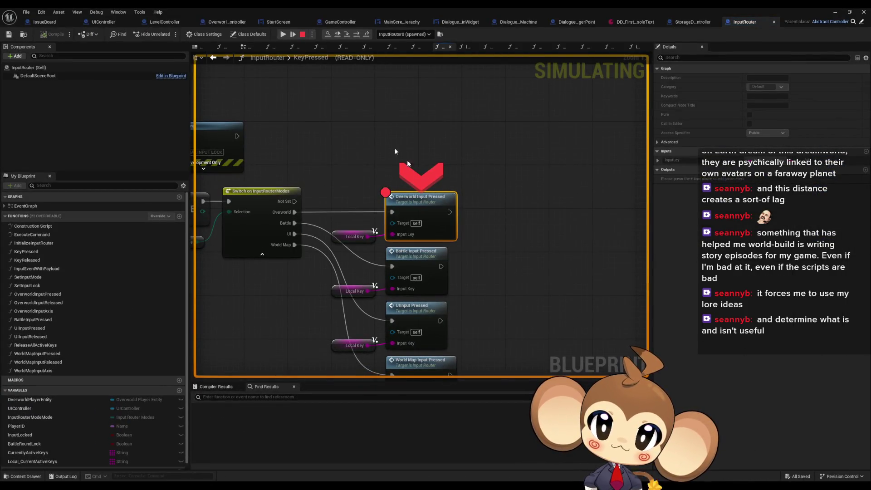
{"action": "left_click", "coordinate": [293, 33]}
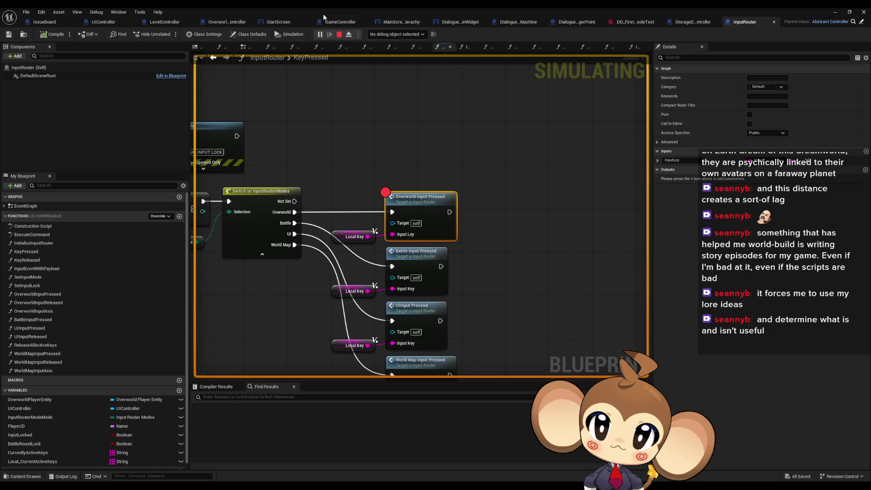
Move the breakpoint from Overworld Input Pressed to Movement North and hit it with W.
{"action": "right_click", "coordinate": [417, 213]}
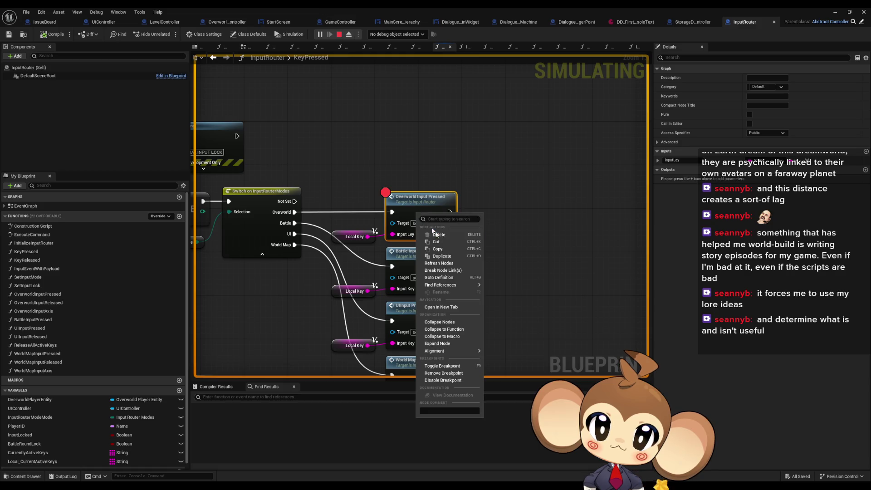
{"action": "left_click", "coordinate": [438, 373]}
{"action": "double_click", "coordinate": [416, 213]}
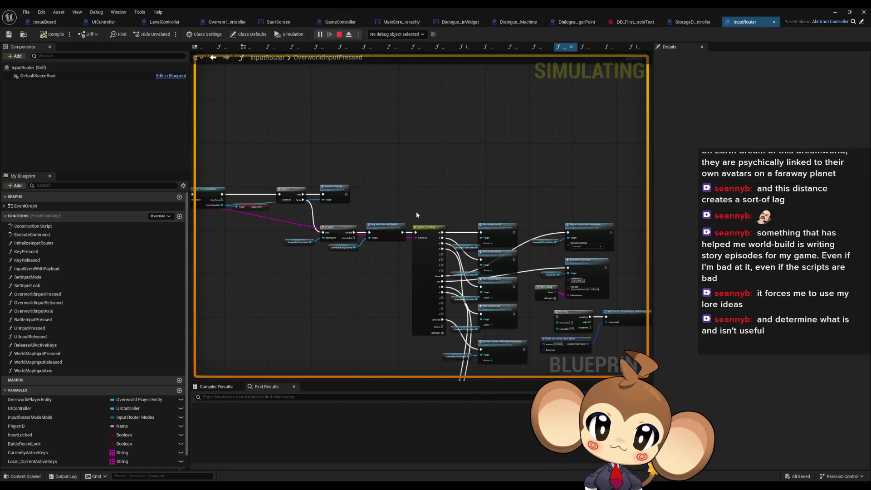
{"action": "scroll", "coordinate": [425, 222], "scroll_direction": "up", "scroll_amount": 3}
{"action": "right_click", "coordinate": [540, 213]}
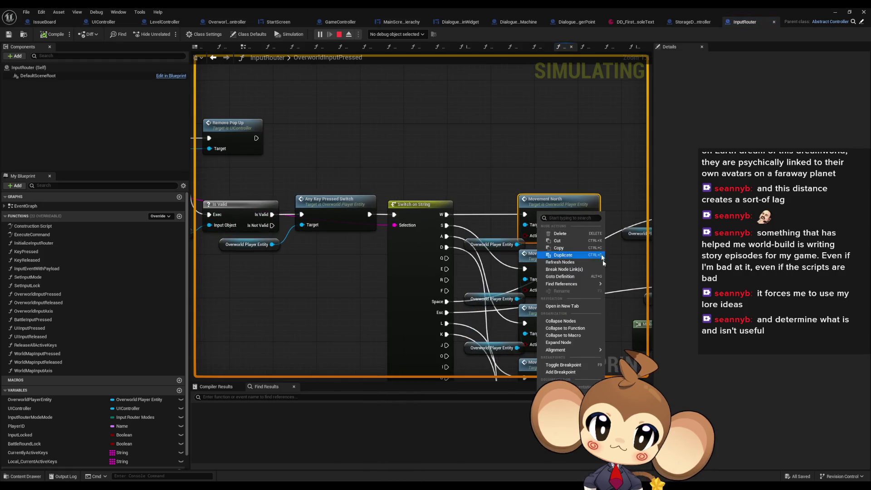
{"action": "left_click", "coordinate": [561, 365]}
{"action": "left_click", "coordinate": [835, 12]}
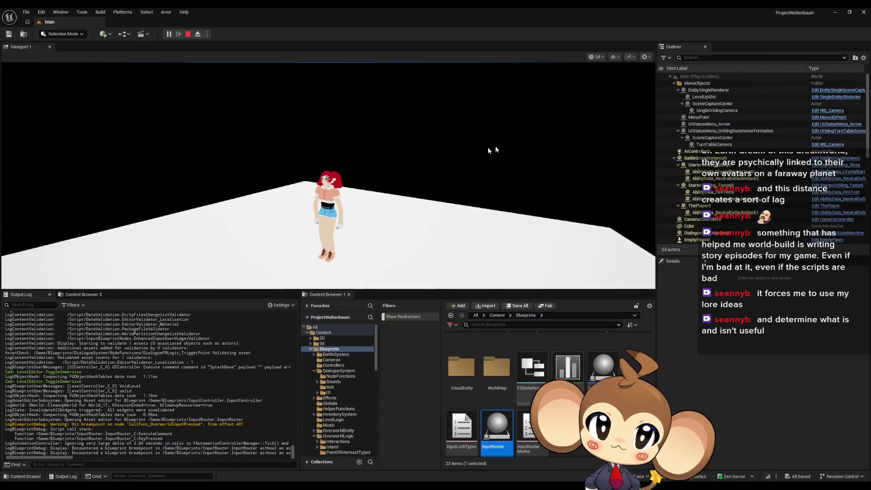
{"action": "key", "text": "w"}
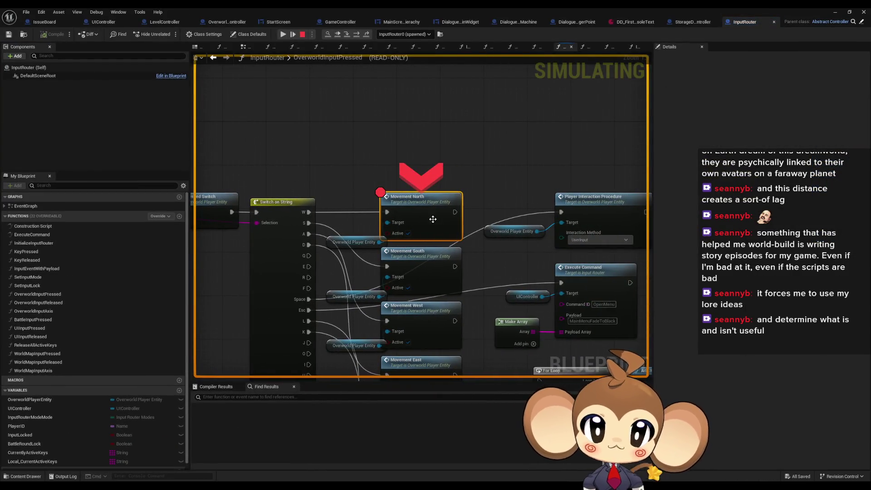
Step from Movement North through the SET node into SetRunAnimation's first Branch, then resume.
{"action": "left_click", "coordinate": [348, 36]}
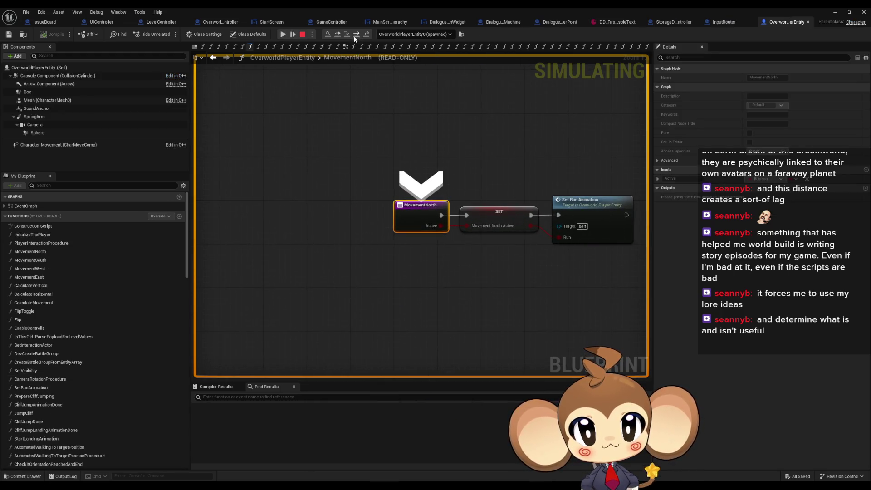
{"action": "left_click", "coordinate": [356, 36]}
{"action": "left_click", "coordinate": [356, 35]}
{"action": "left_click", "coordinate": [348, 36]}
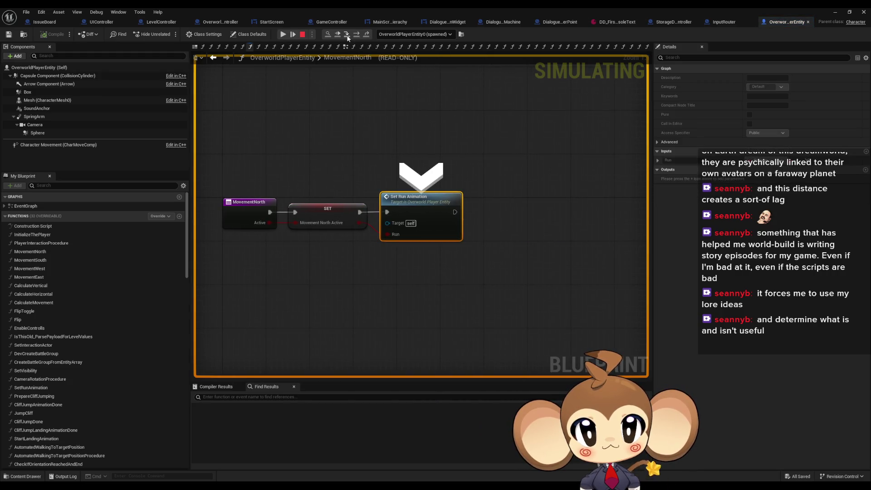
{"action": "left_click", "coordinate": [356, 35]}
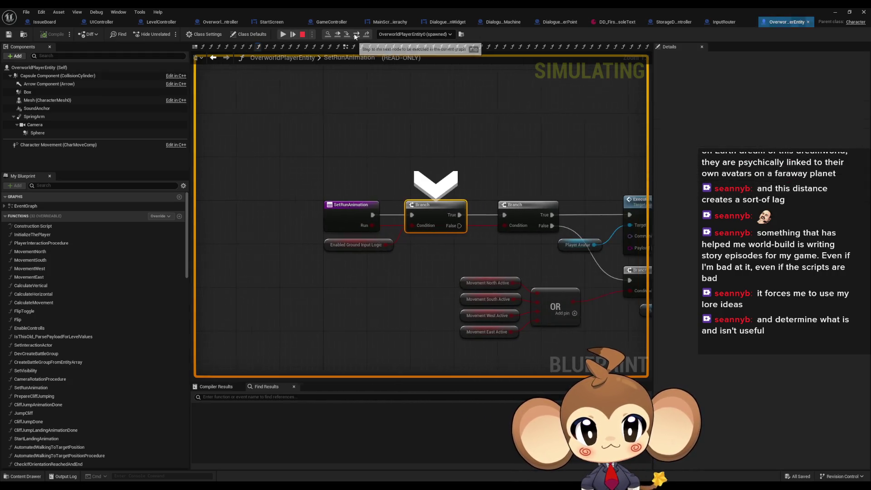
{"action": "left_click", "coordinate": [355, 34]}
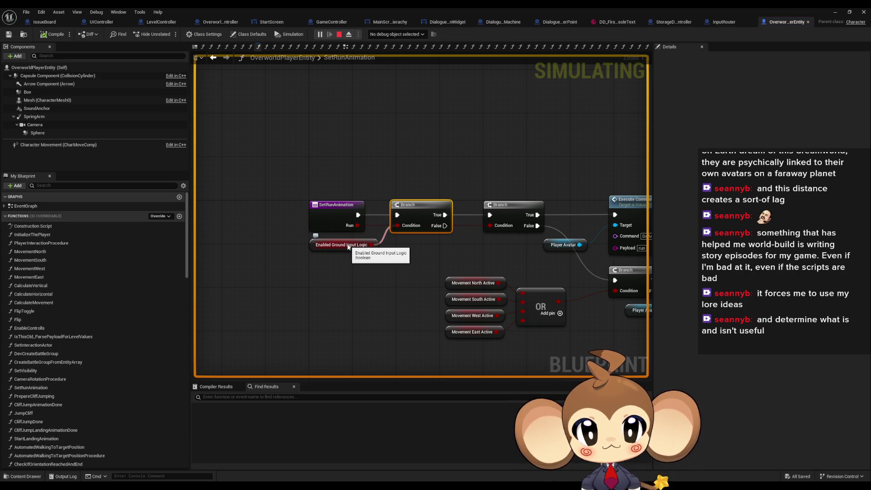
Stop the session and find references to Enabled Ground Input Logic, reaching EnableControlls.
{"action": "left_click", "coordinate": [338, 35]}
{"action": "right_click", "coordinate": [313, 245]}
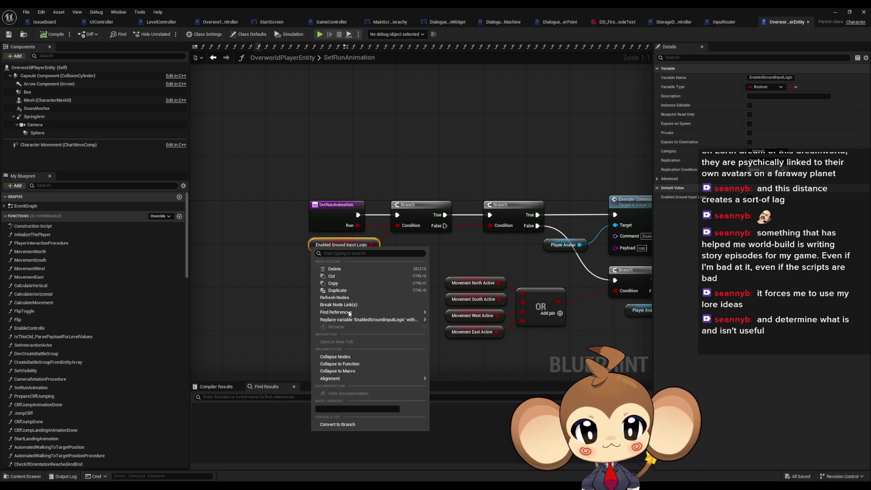
{"action": "mouse_move", "coordinate": [350, 313]}
{"action": "left_click", "coordinate": [458, 337]}
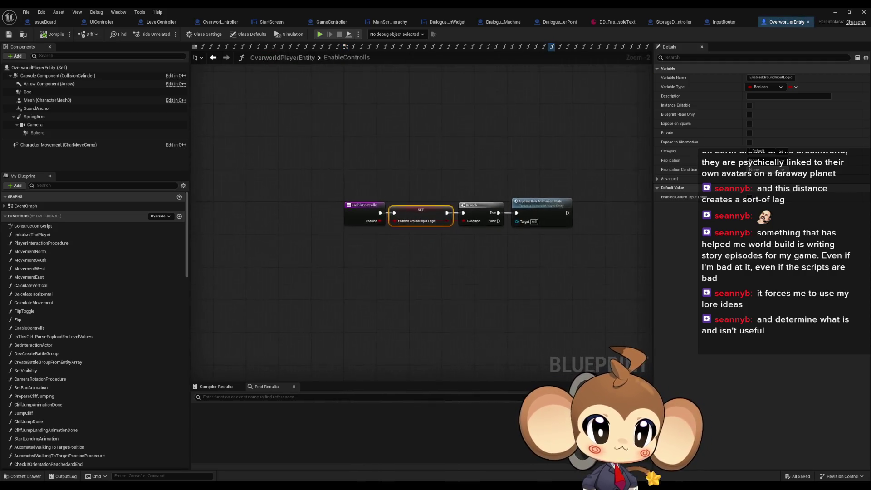
{"action": "right_click", "coordinate": [347, 210]}
Find all EnableControlls calls, inspect PlayerInteractionProcedure, then switch to OverworldController.
{"action": "mouse_move", "coordinate": [369, 281]}
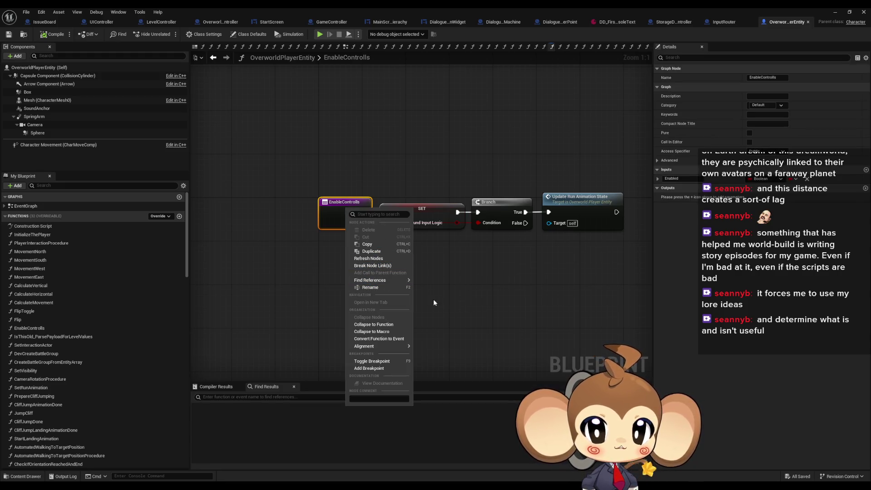
{"action": "left_click", "coordinate": [434, 305]}
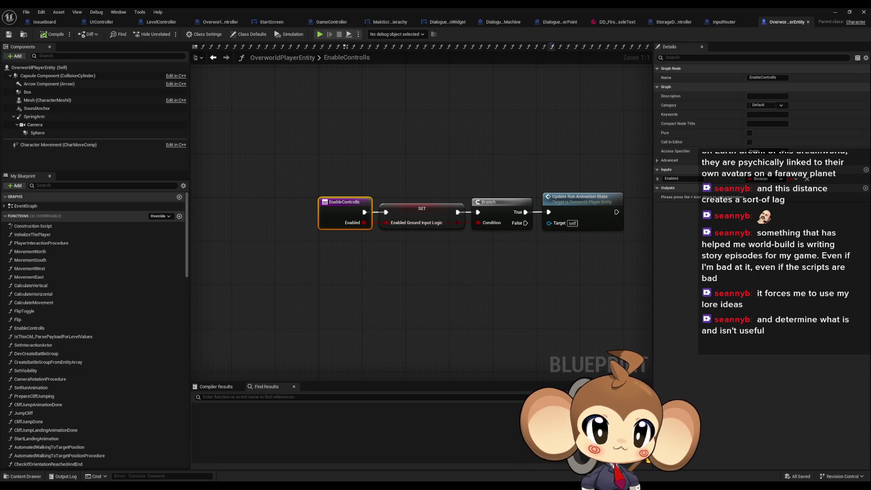
{"action": "double_click", "coordinate": [41, 243]}
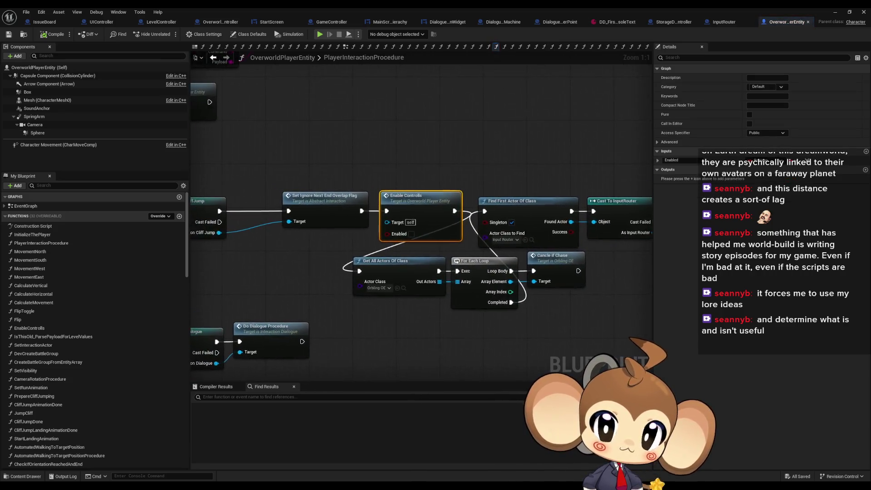
{"action": "scroll", "coordinate": [463, 262], "scroll_direction": "down", "scroll_amount": 5}
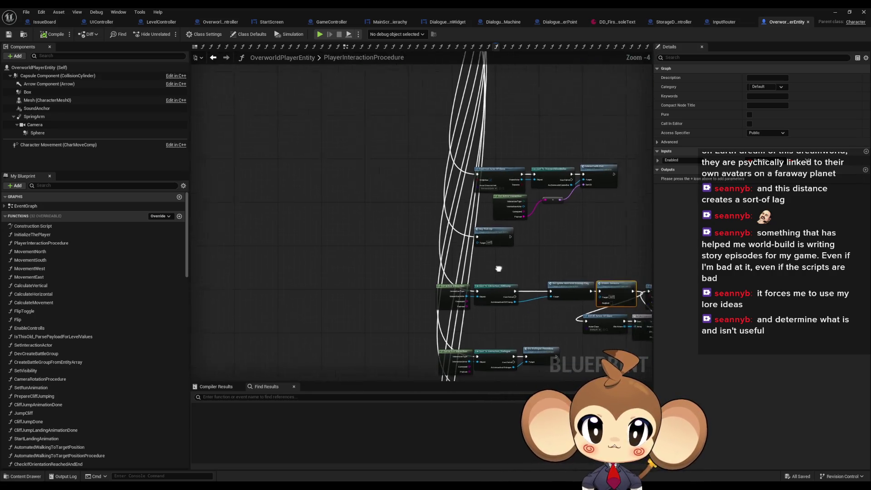
{"action": "scroll", "coordinate": [383, 169], "scroll_direction": "up", "scroll_amount": 4}
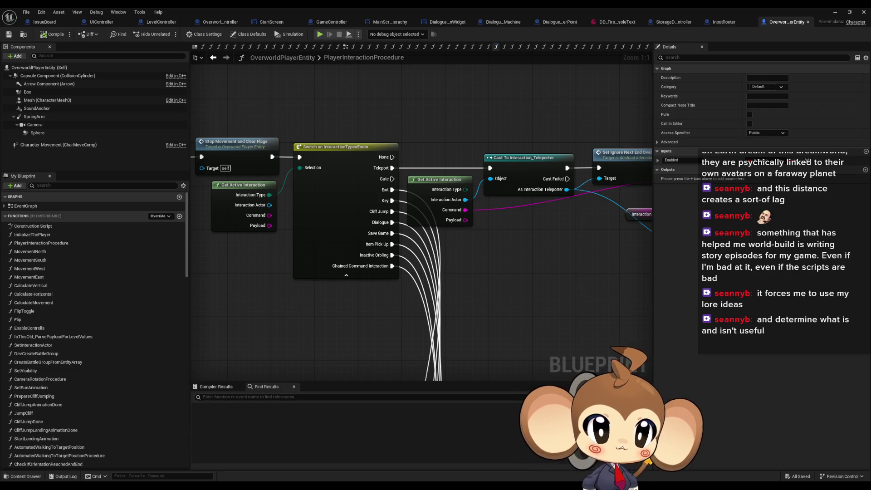
{"action": "left_click", "coordinate": [211, 22]}
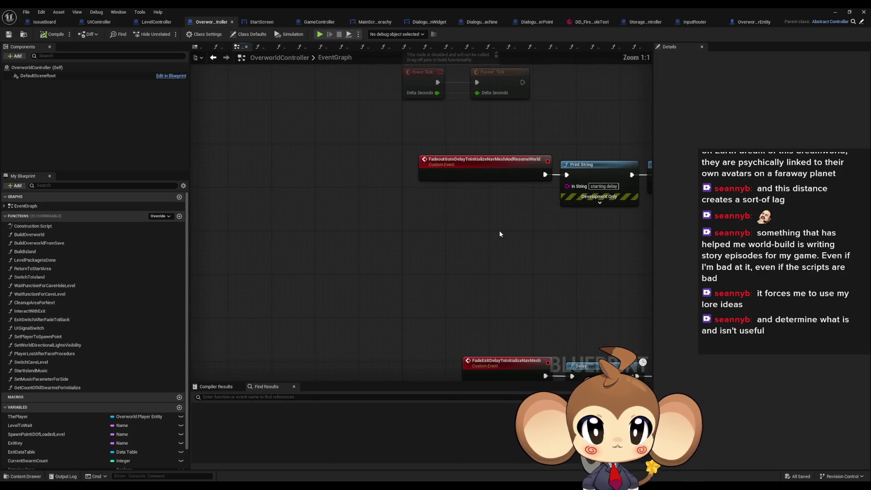
Select the Print String, Delay and Enable Controls nodes in OverworldController's event graph.
{"action": "left_click", "coordinate": [354, 224]}
{"action": "left_click", "coordinate": [459, 198]}
{"action": "left_click", "coordinate": [531, 193], "text": "shift"}
{"action": "scroll", "coordinate": [376, 252], "scroll_direction": "down", "scroll_amount": 5}
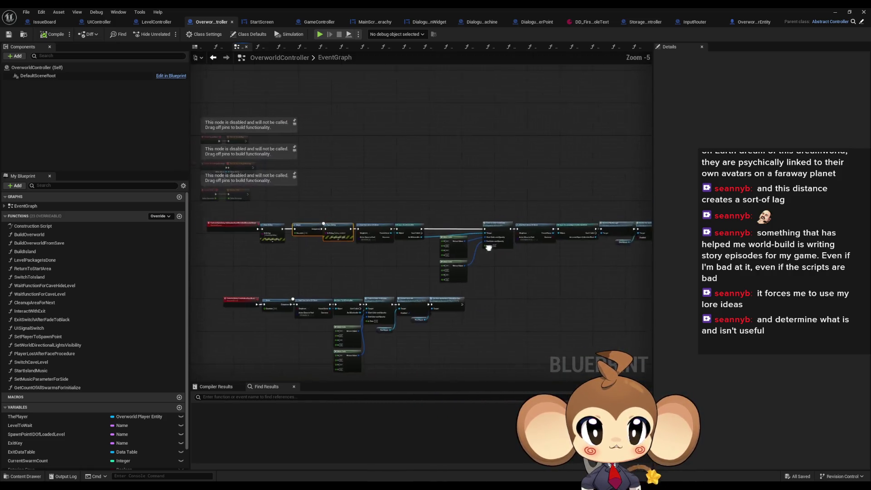
{"action": "left_click", "coordinate": [281, 297]}
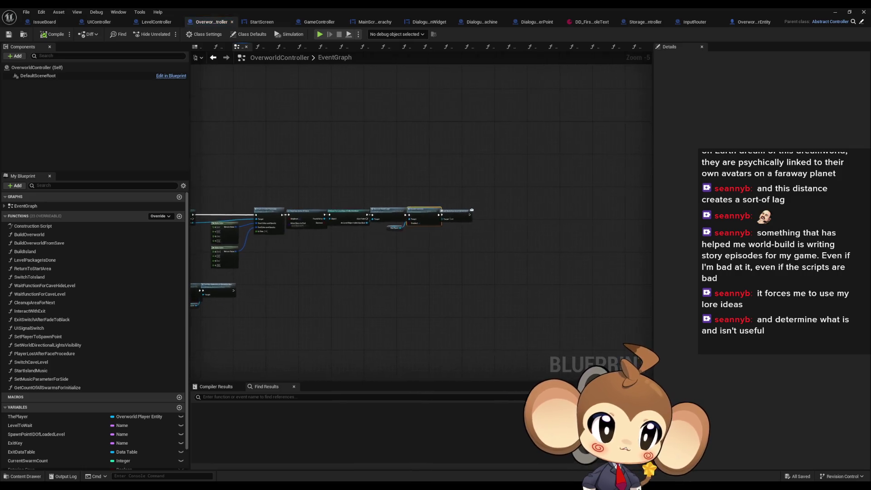
{"action": "scroll", "coordinate": [282, 297], "scroll_direction": "up", "scroll_amount": 5}
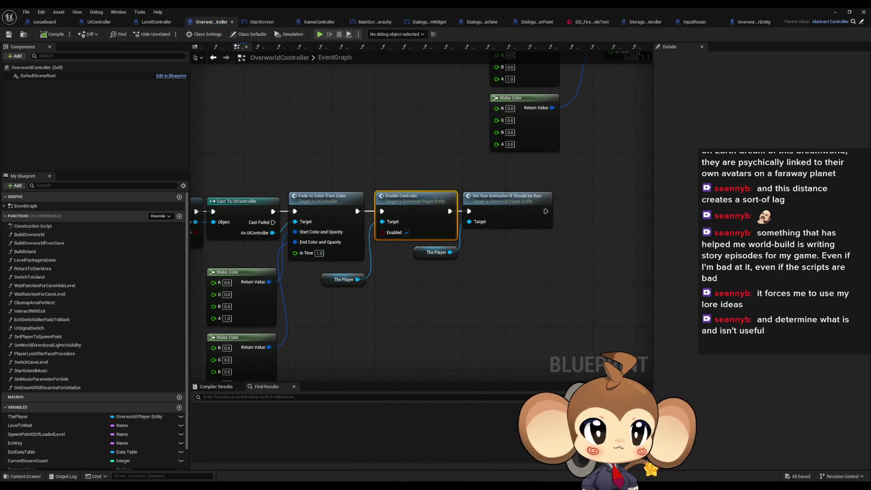
Browse the SwitchToIsland and SwitchCaveLevel function graphs.
{"action": "left_click", "coordinate": [469, 47]}
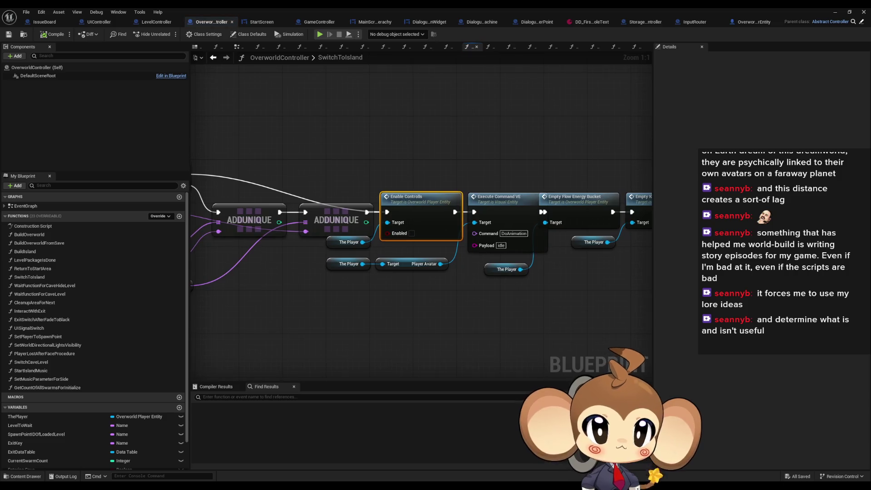
{"action": "left_click", "coordinate": [573, 47]}
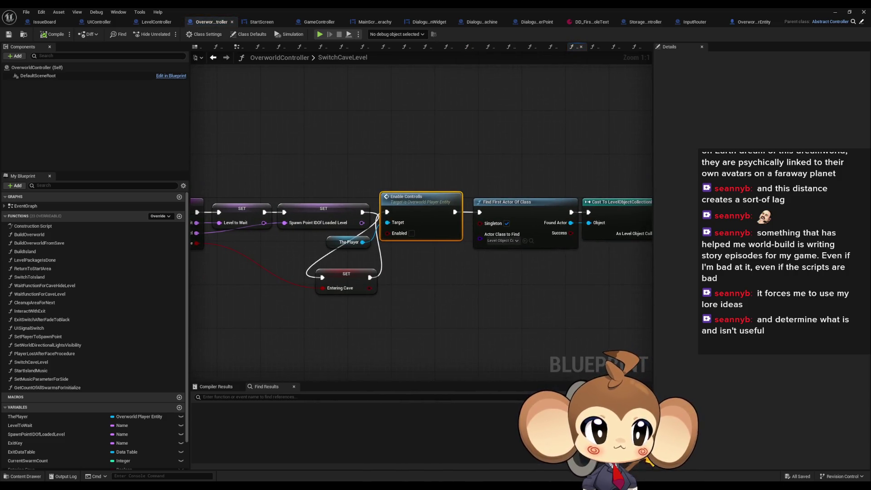
{"action": "scroll", "coordinate": [422, 252], "scroll_direction": "down", "scroll_amount": 3}
{"action": "scroll", "coordinate": [422, 253], "scroll_direction": "up", "scroll_amount": 3}
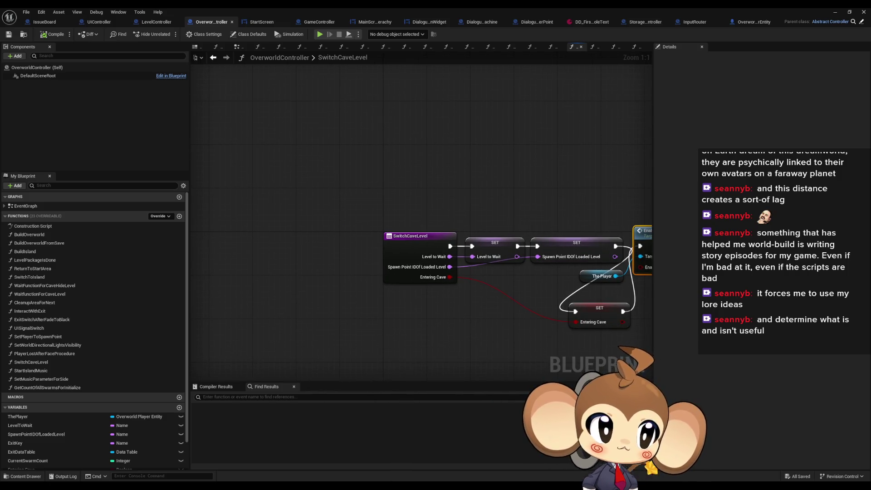
{"action": "left_click", "coordinate": [472, 47]}
{"action": "scroll", "coordinate": [553, 226], "scroll_direction": "down", "scroll_amount": 4}
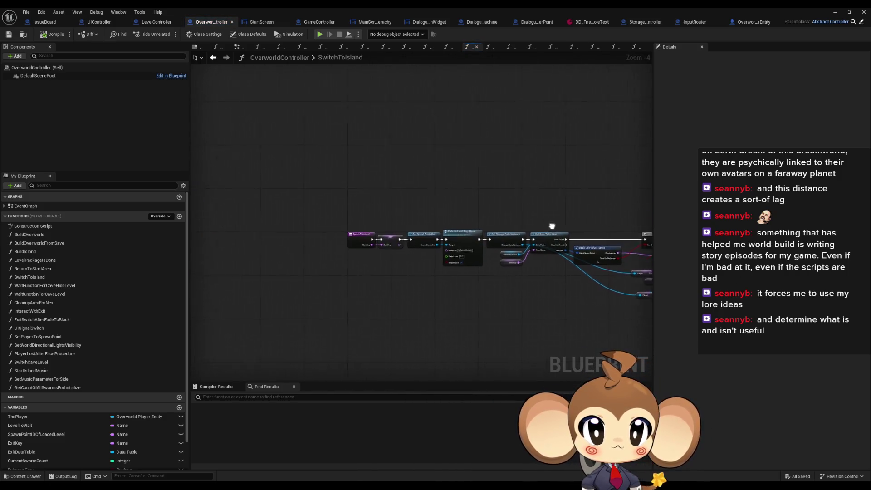
{"action": "scroll", "coordinate": [394, 233], "scroll_direction": "up", "scroll_amount": 4}
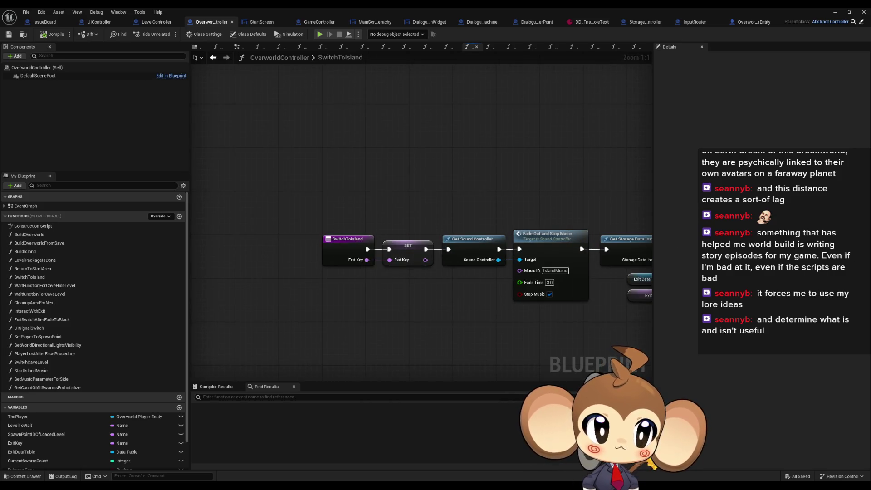
{"action": "scroll", "coordinate": [394, 233], "scroll_direction": "down", "scroll_amount": 3}
Focus the FadeExitDelayToInitializeNavMesh event and pan to the resume-world fade event.
{"action": "left_click", "coordinate": [237, 47]}
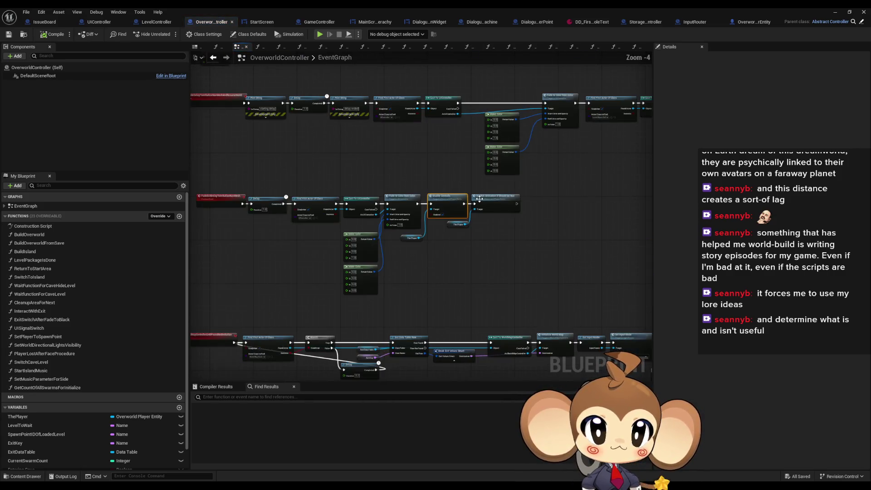
{"action": "left_click", "coordinate": [261, 240]}
{"action": "key", "text": "f"}
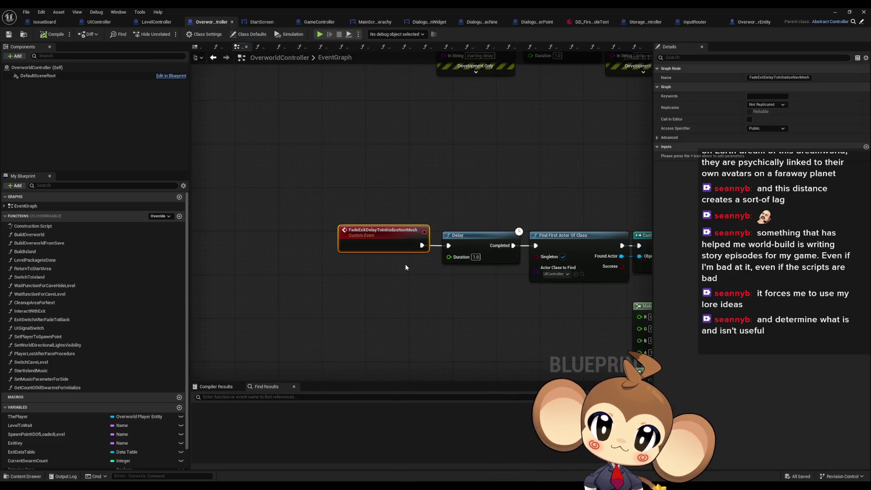
{"action": "left_click_drag", "start_coordinate": [403, 261], "coordinate": [399, 284]}
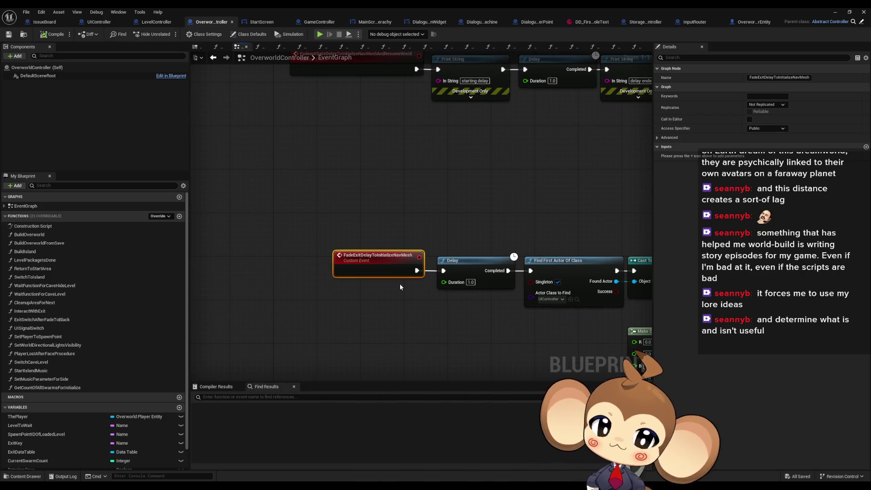
{"action": "left_click_drag", "start_coordinate": [401, 286], "coordinate": [413, 315]}
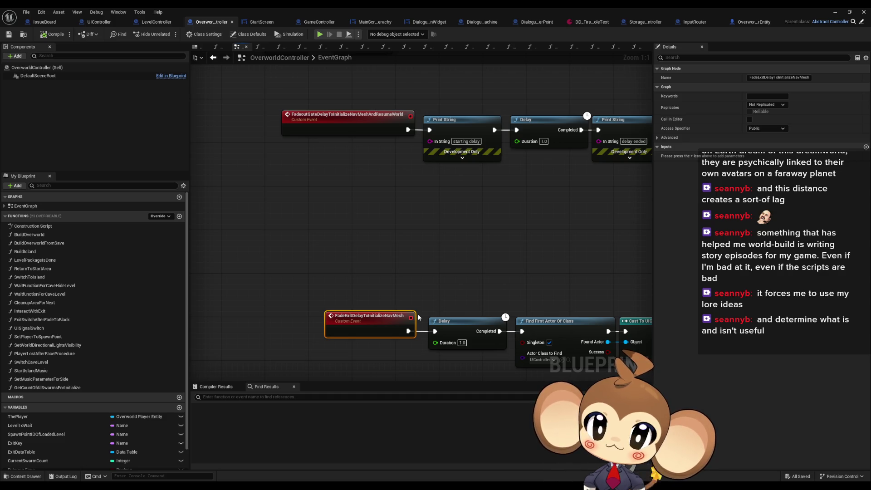
{"action": "left_click_drag", "start_coordinate": [565, 302], "coordinate": [467, 286]}
{"action": "scroll", "coordinate": [467, 285], "scroll_direction": "down", "scroll_amount": 4}
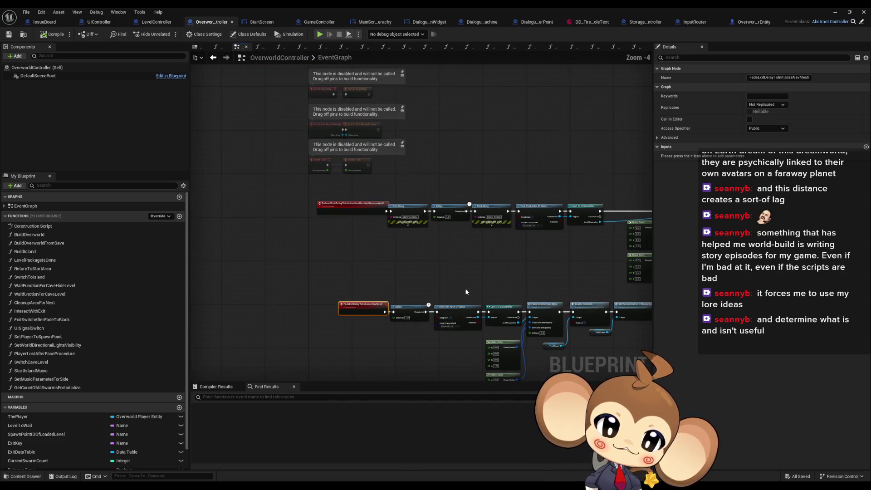
{"action": "scroll", "coordinate": [362, 291], "scroll_direction": "up", "scroll_amount": 4}
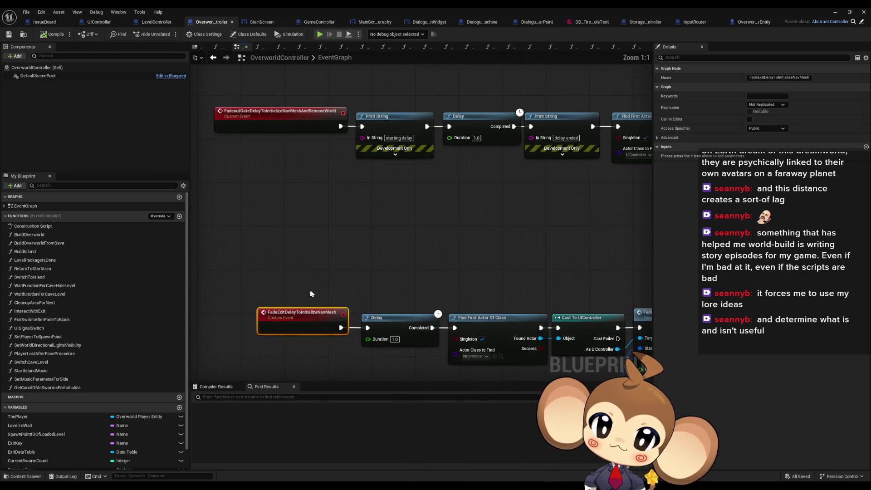
Toggle breakpoints on the FadeExitDelay and resume-world fade events.
{"action": "right_click", "coordinate": [363, 290]}
{"action": "left_click", "coordinate": [384, 249]}
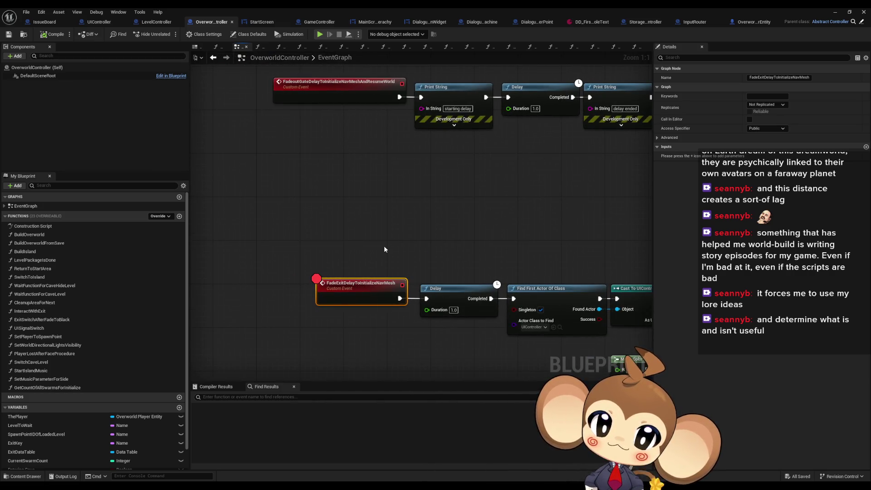
{"action": "right_click", "coordinate": [331, 92]}
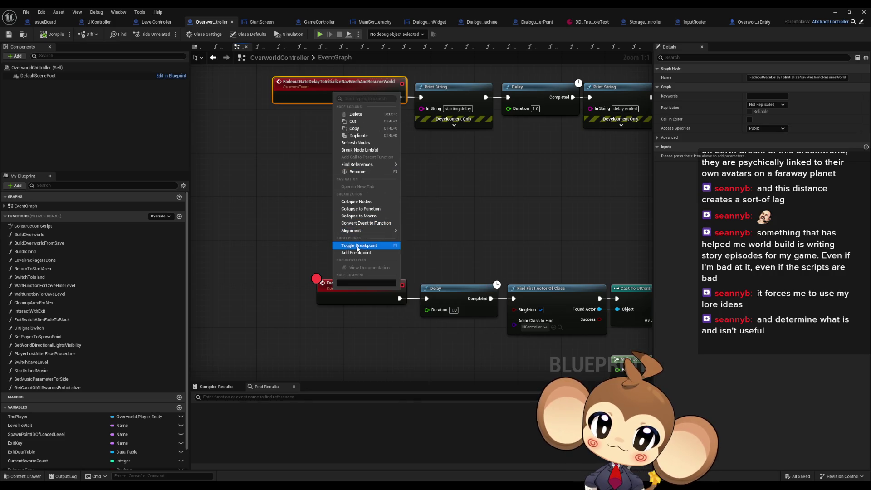
{"action": "left_click", "coordinate": [361, 248]}
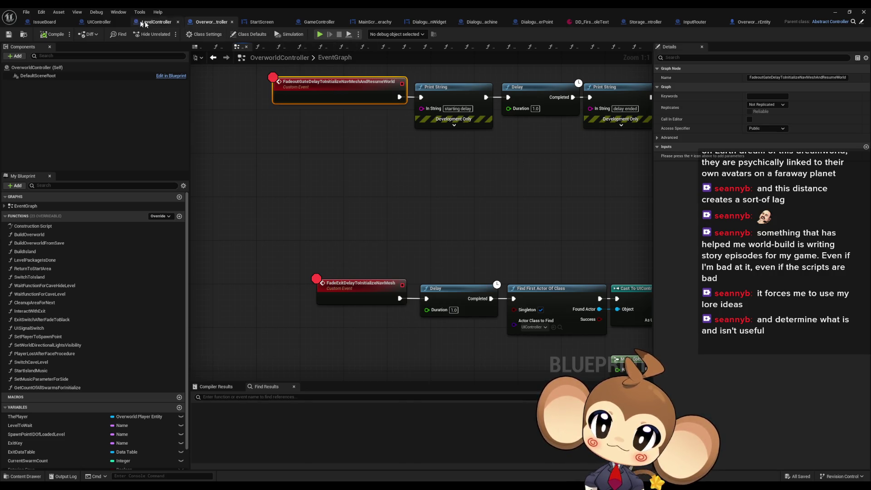
Wire the Splash Screen SET to Show Start Menu in UIController's ExecuteCommand graph.
{"action": "left_click", "coordinate": [103, 21]}
{"action": "scroll", "coordinate": [412, 271], "scroll_direction": "down", "scroll_amount": 5}
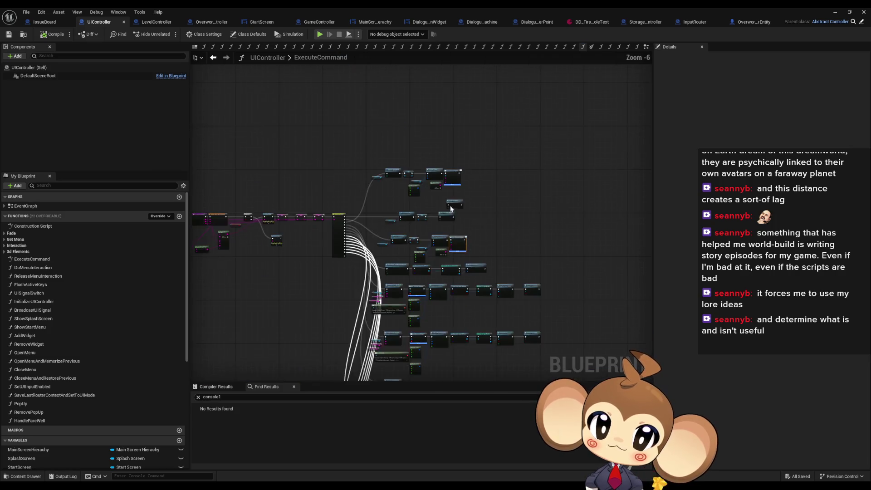
{"action": "scroll", "coordinate": [425, 286], "scroll_direction": "up", "scroll_amount": 5}
{"action": "mouse_move", "coordinate": [429, 275]}
{"action": "left_mouse_down"}
{"action": "mouse_move", "coordinate": [504, 233]}
{"action": "mouse_move", "coordinate": [481, 227]}
{"action": "left_mouse_up"}
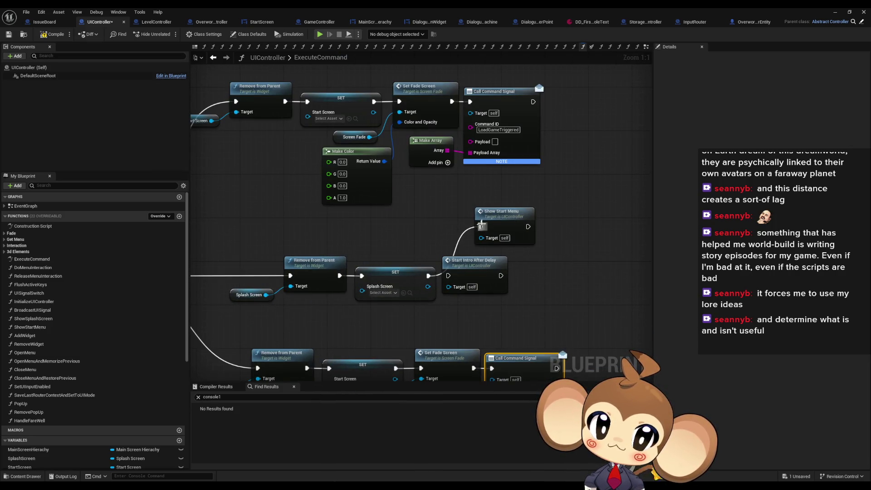
Play-test Load Game up to the breakpoint, resume, and stop the session.
{"action": "left_click", "coordinate": [836, 13]}
{"action": "left_click", "coordinate": [169, 34]}
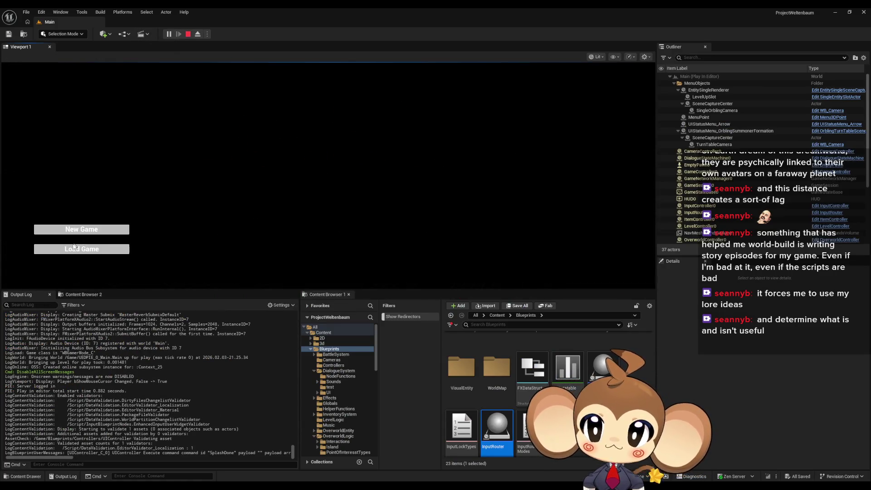
{"action": "left_click", "coordinate": [73, 247]}
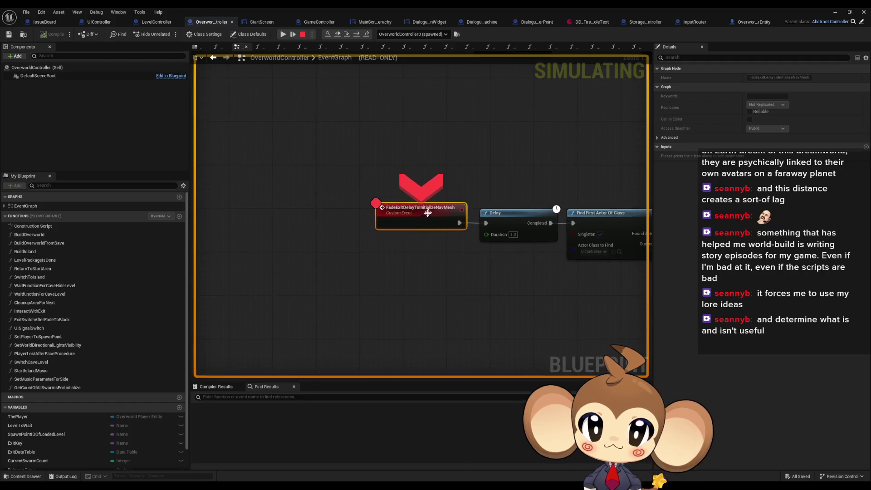
{"action": "scroll", "coordinate": [428, 213], "scroll_direction": "down", "scroll_amount": 5}
{"action": "scroll", "coordinate": [429, 224], "scroll_direction": "up", "scroll_amount": 3}
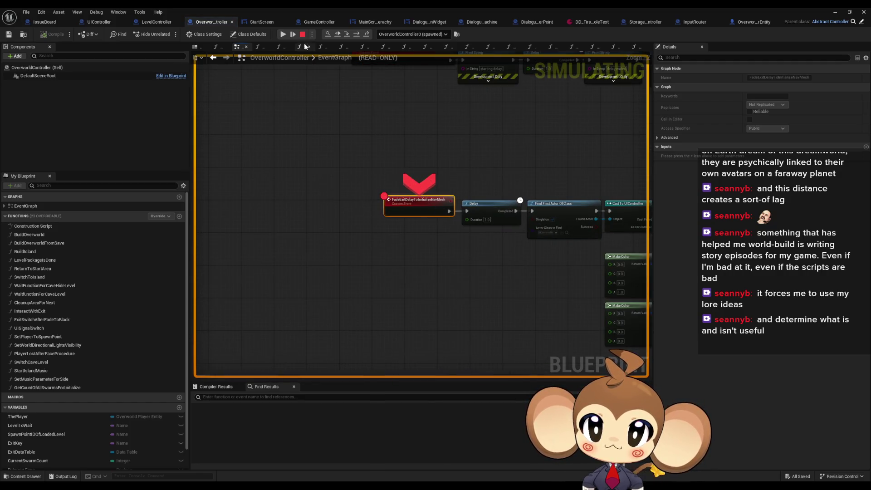
{"action": "left_click", "coordinate": [283, 34]}
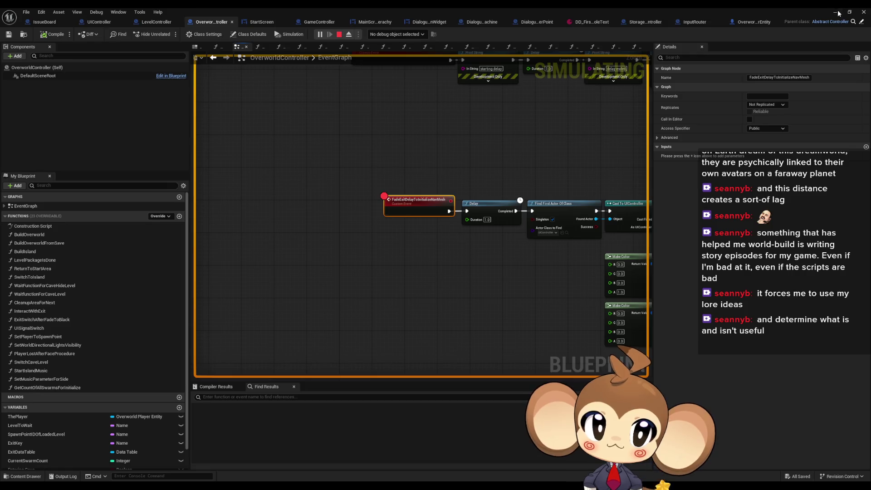
{"action": "left_click", "coordinate": [835, 13]}
{"action": "key", "text": "Escape"}
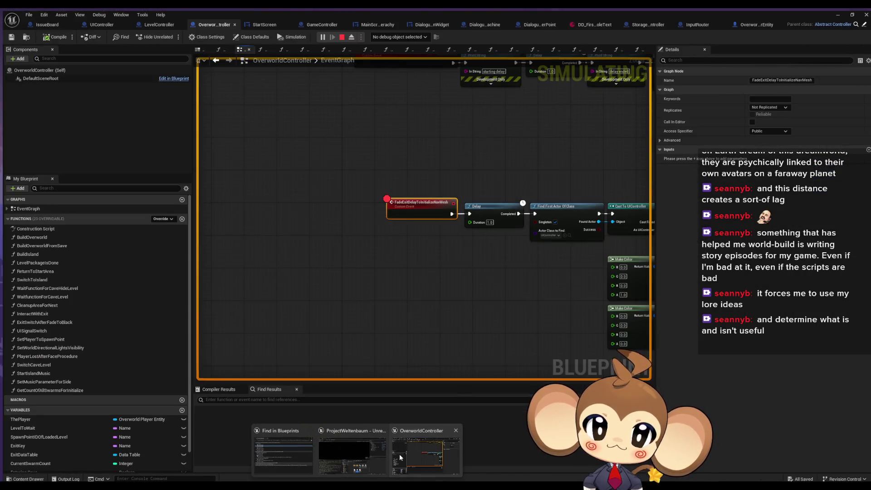
{"action": "left_click", "coordinate": [401, 457]}
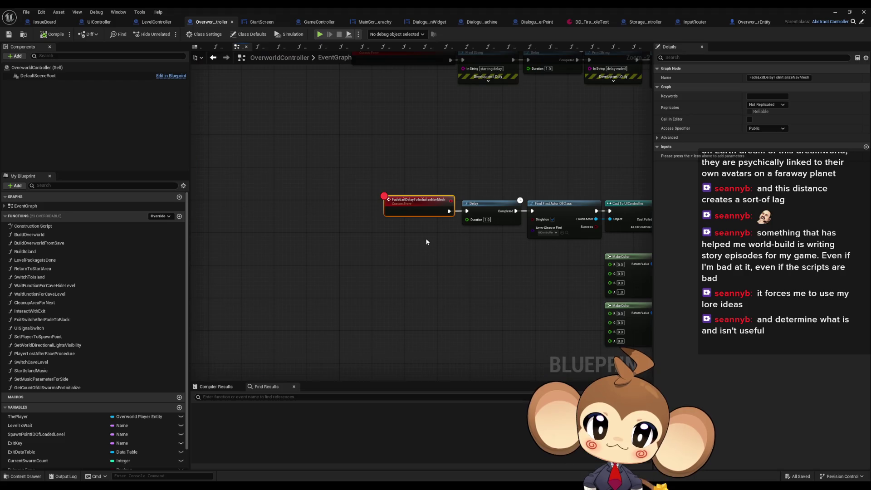
{"action": "right_click", "coordinate": [320, 125]}
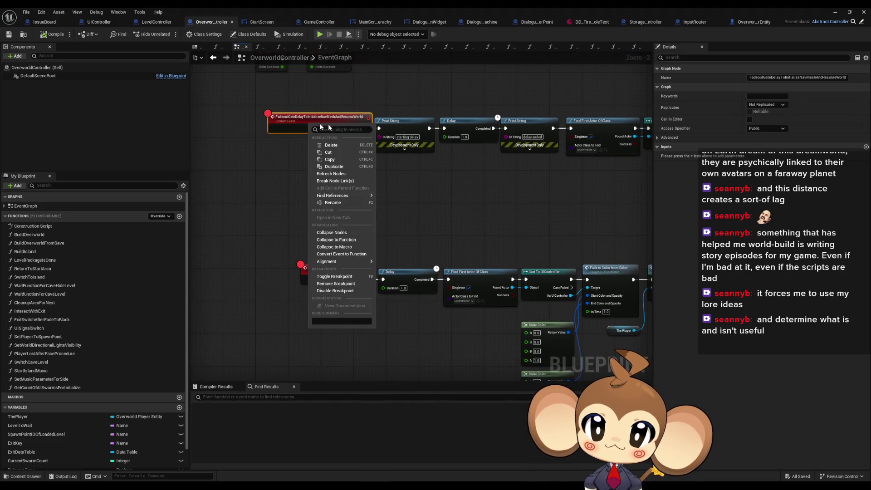
Remove the breakpoint from the FadeoutGate resume-world fade event and return to the level editor.
{"action": "left_click", "coordinate": [336, 284]}
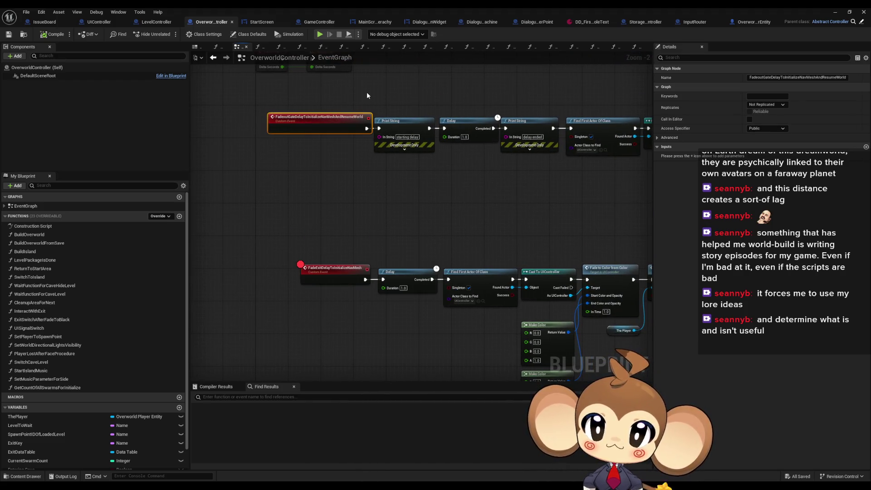
{"action": "left_click", "coordinate": [99, 22]}
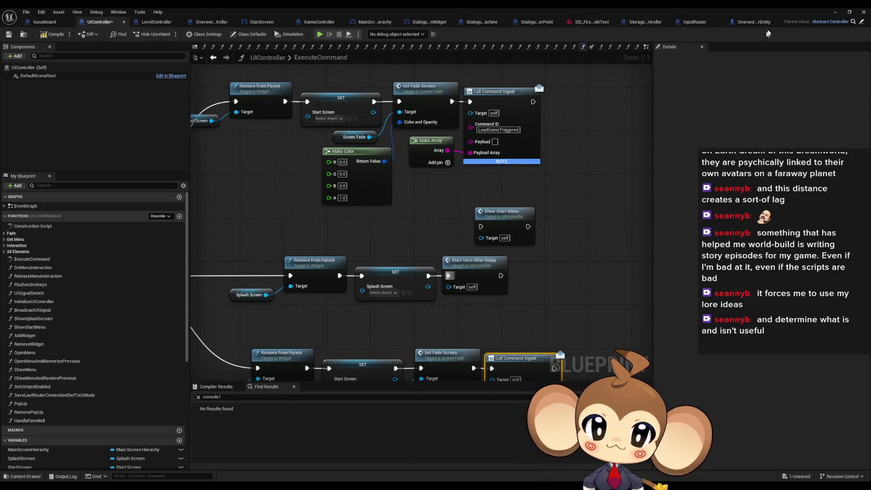
{"action": "left_click", "coordinate": [836, 12]}
Play-test the intro, clicking through the dialogue and answering yes at the console prompt.
{"action": "left_click", "coordinate": [171, 36]}
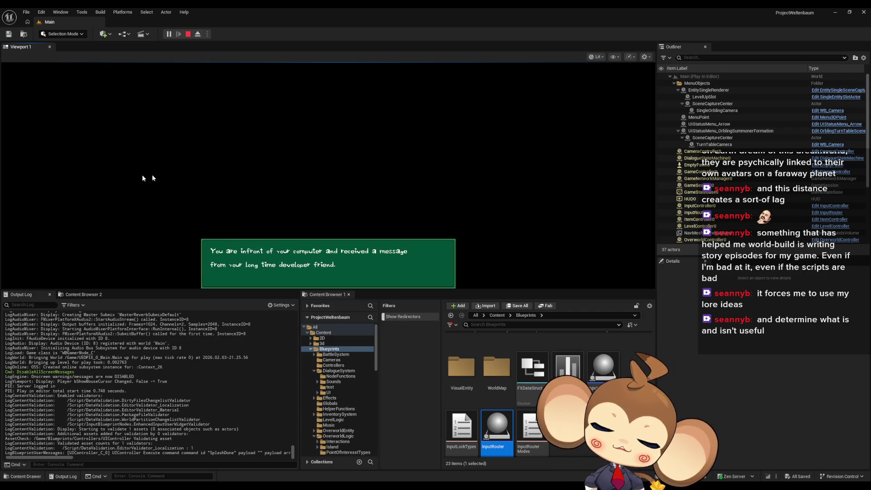
{"action": "left_click", "coordinate": [163, 156]}
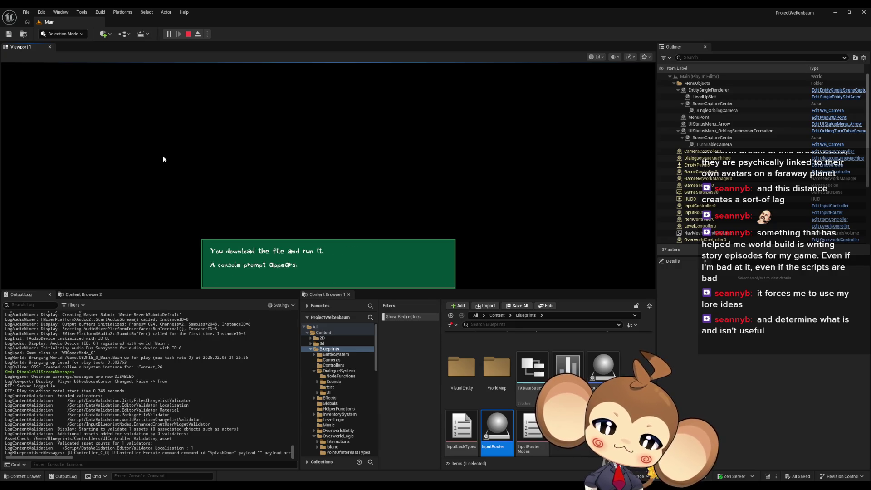
{"action": "left_click", "coordinate": [162, 157]}
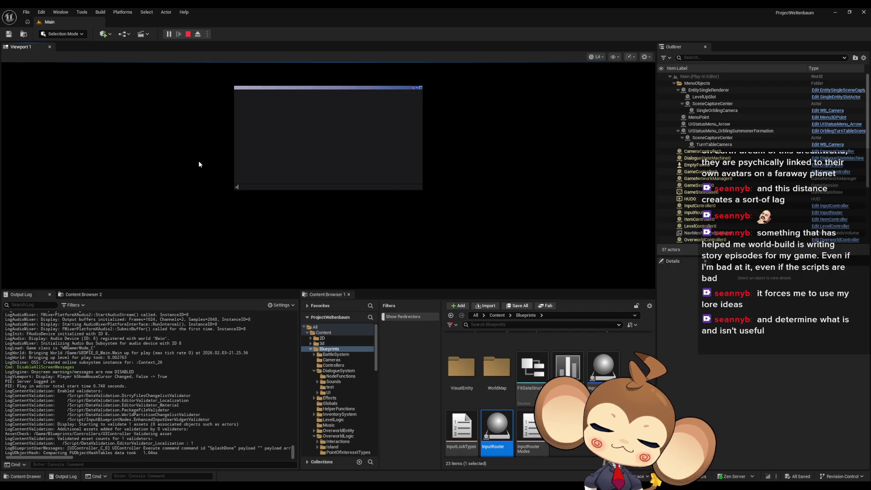
{"action": "type", "text": "yes"}
{"action": "key", "text": "Return"}
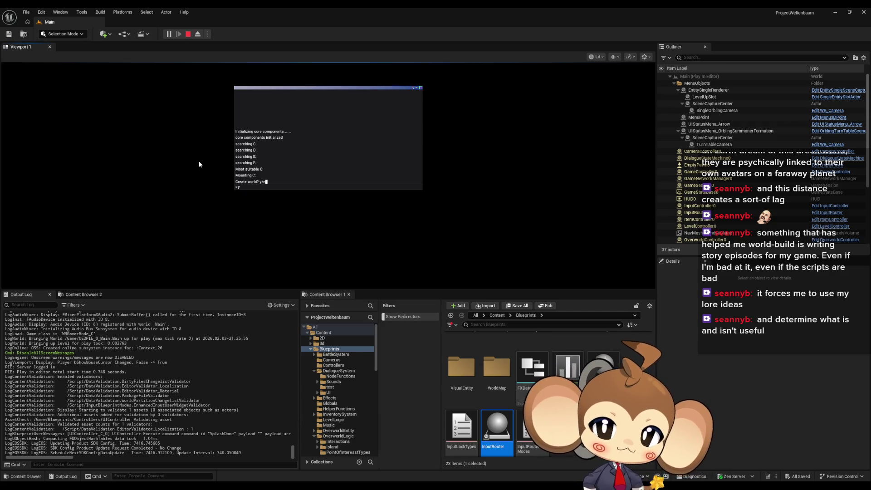
Answer y to Create world, let world creation finish, then stop Play In Editor.
{"action": "key", "text": "Return"}
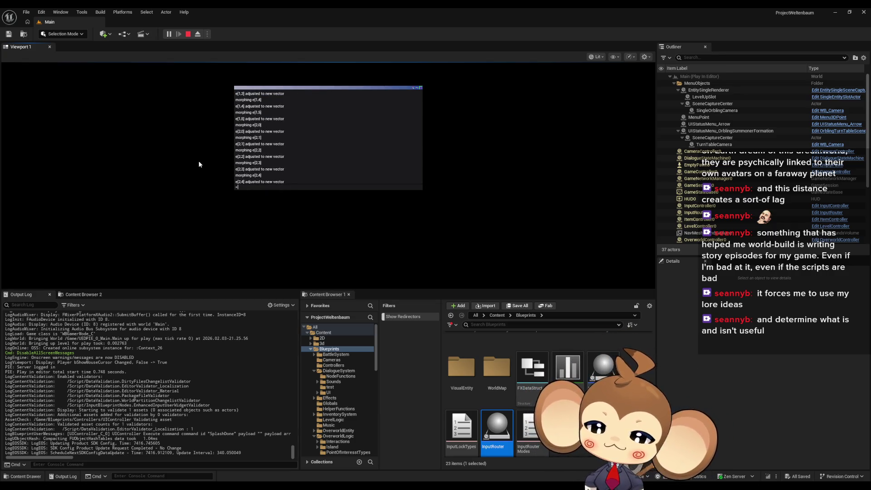
{"action": "type", "text": "y"}
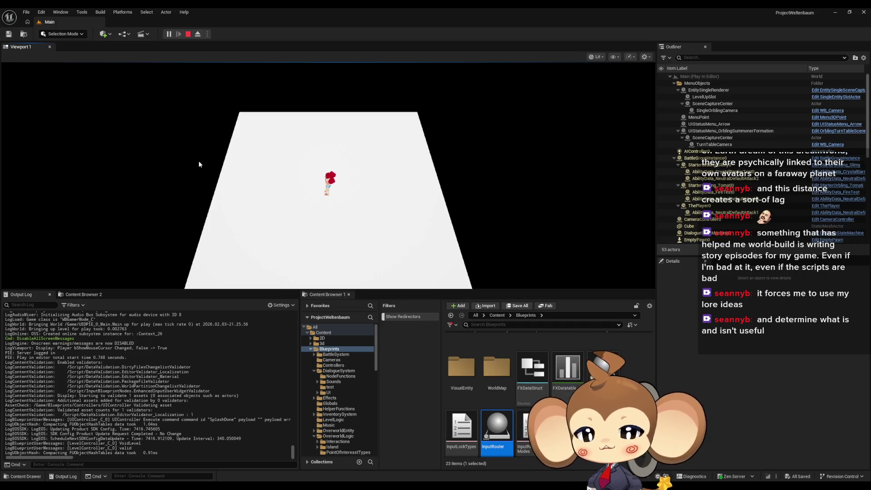
{"action": "left_click", "coordinate": [188, 34]}
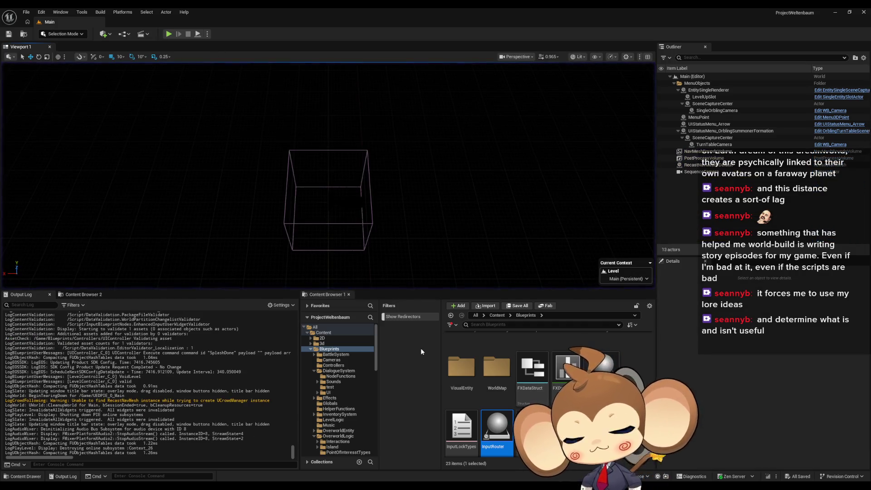
In UIController, inspect Switch on String's NewGame branch and its Set Fade Screen, Screen Fade and Make Color nodes.
{"action": "left_click", "coordinate": [425, 466]}
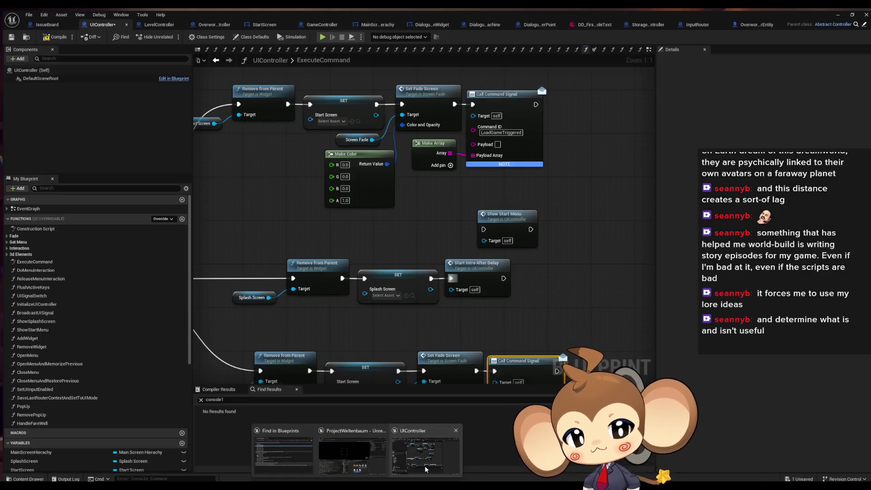
{"action": "scroll", "coordinate": [527, 311], "scroll_direction": "down", "scroll_amount": 4}
{"action": "scroll", "coordinate": [542, 308], "scroll_direction": "up", "scroll_amount": 4}
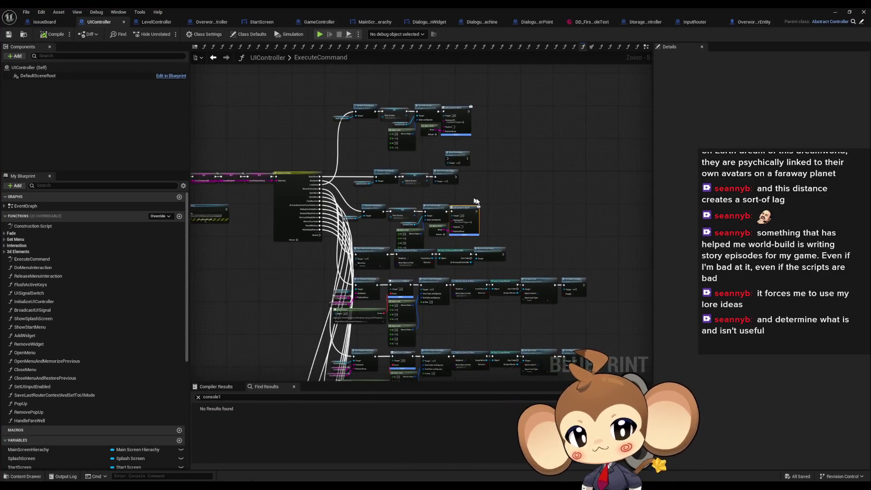
{"action": "left_click_drag", "start_coordinate": [478, 203], "coordinate": [502, 146]}
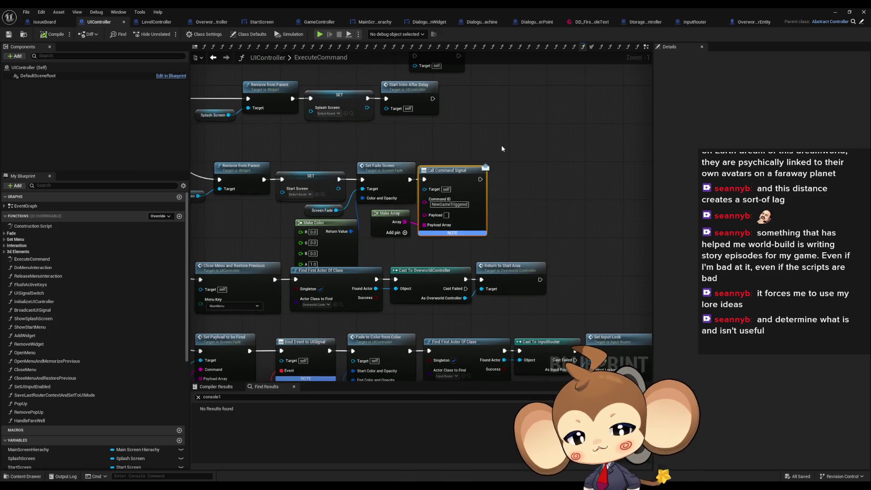
{"action": "left_click_drag", "start_coordinate": [407, 139], "coordinate": [610, 178]}
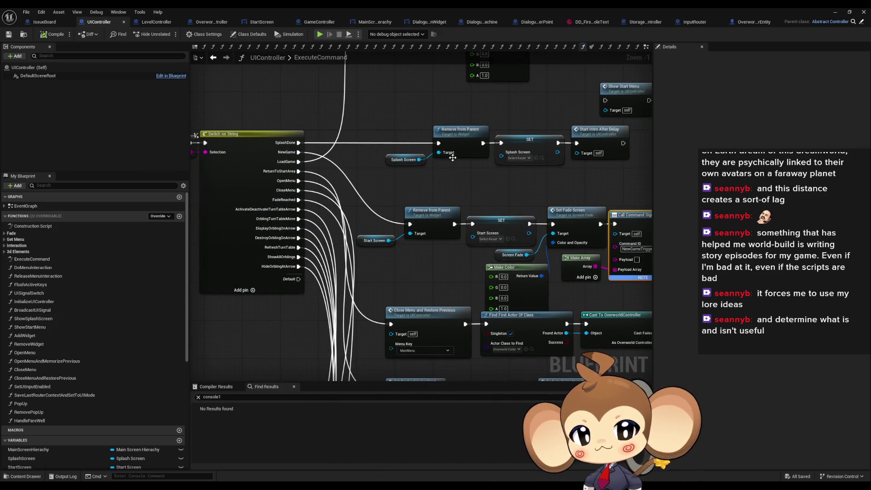
{"action": "mouse_move", "coordinate": [417, 182]}
{"action": "left_mouse_down"}
{"action": "mouse_move", "coordinate": [557, 195]}
{"action": "mouse_move", "coordinate": [444, 181]}
{"action": "left_mouse_up"}
{"action": "left_click", "coordinate": [500, 207]}
{"action": "scroll", "coordinate": [518, 231], "scroll_direction": "up", "scroll_amount": 1}
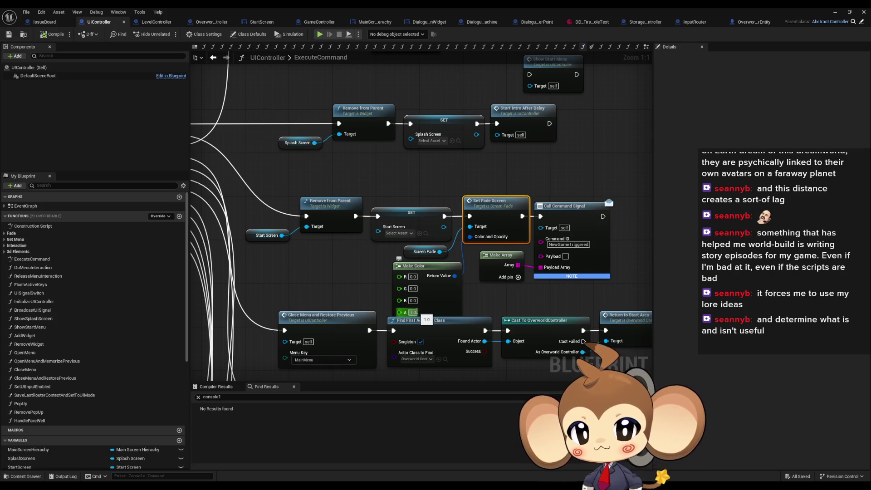
{"action": "left_click_drag", "start_coordinate": [399, 252], "coordinate": [429, 278]}
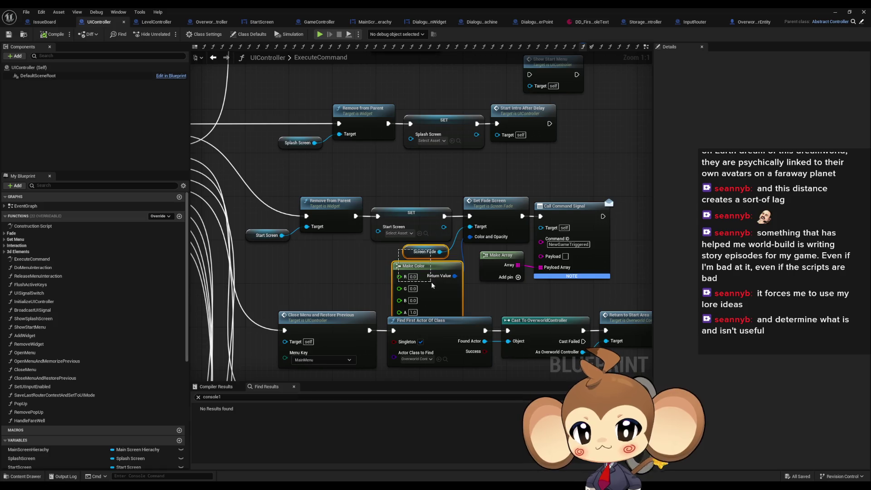
{"action": "left_click", "coordinate": [508, 219], "text": "shift"}
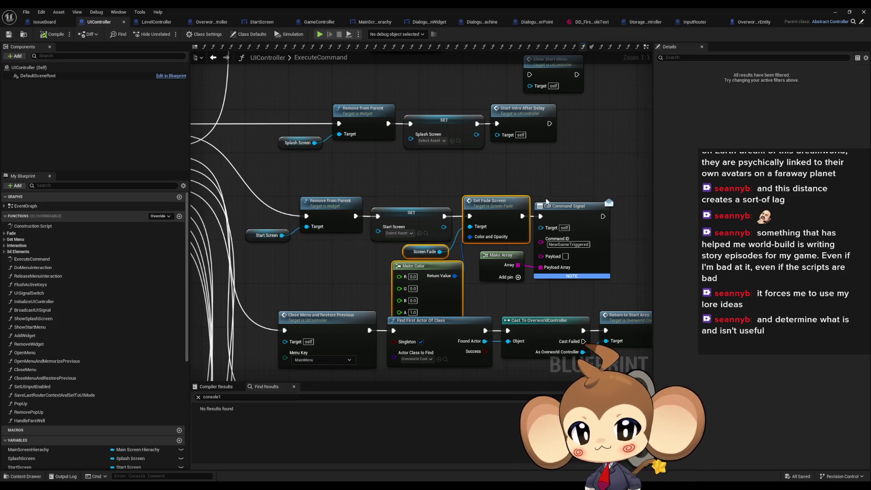
Review the ExecuteCommand entry, Branch and SET chain, then go to the trigger point's ExecuteTriggerPointLogic graph.
{"action": "scroll", "coordinate": [574, 162], "scroll_direction": "down", "scroll_amount": 3}
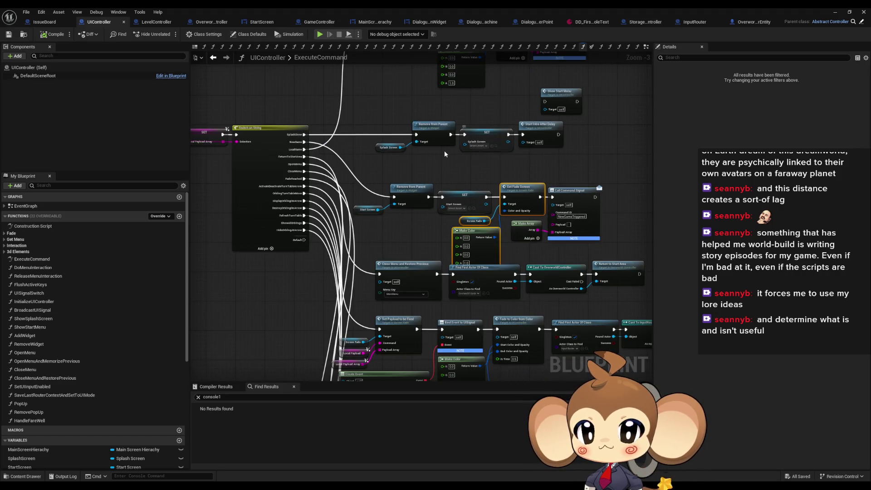
{"action": "mouse_move", "coordinate": [546, 215]}
{"action": "left_mouse_down"}
{"action": "mouse_move", "coordinate": [497, 211]}
{"action": "mouse_move", "coordinate": [560, 214]}
{"action": "left_mouse_up"}
{"action": "scroll", "coordinate": [301, 203], "scroll_direction": "up", "scroll_amount": 3}
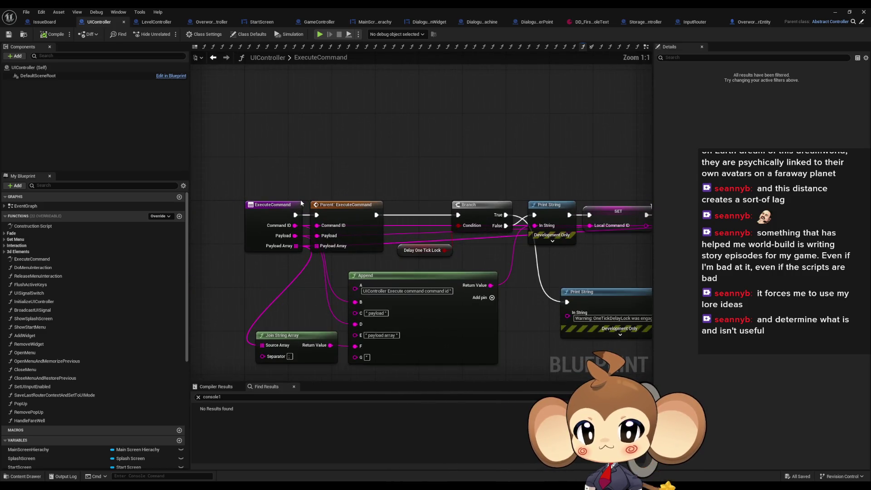
{"action": "left_click_drag", "start_coordinate": [271, 186], "coordinate": [278, 218]}
{"action": "left_click_drag", "start_coordinate": [497, 175], "coordinate": [163, 155]}
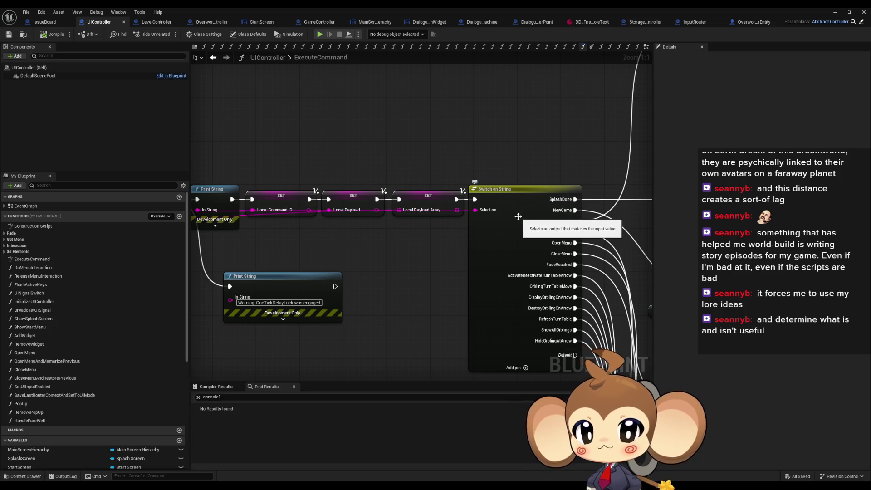
{"action": "left_click_drag", "start_coordinate": [527, 218], "coordinate": [439, 213]}
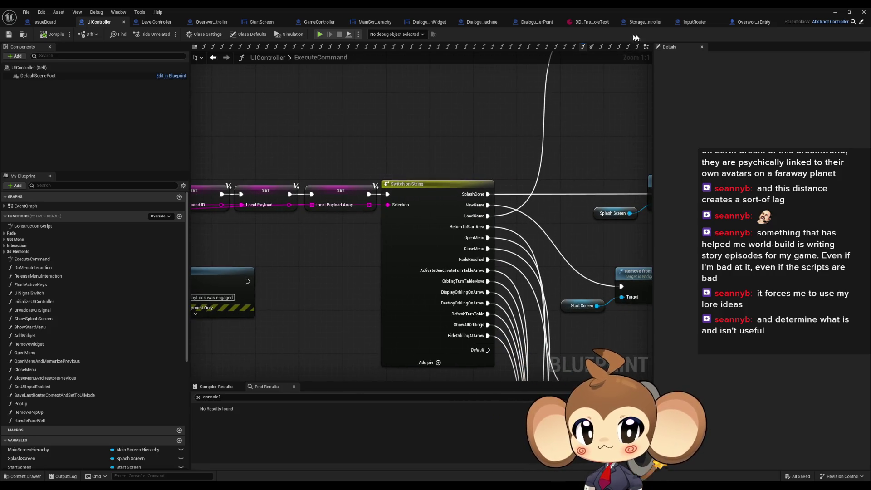
{"action": "left_click", "coordinate": [643, 22]}
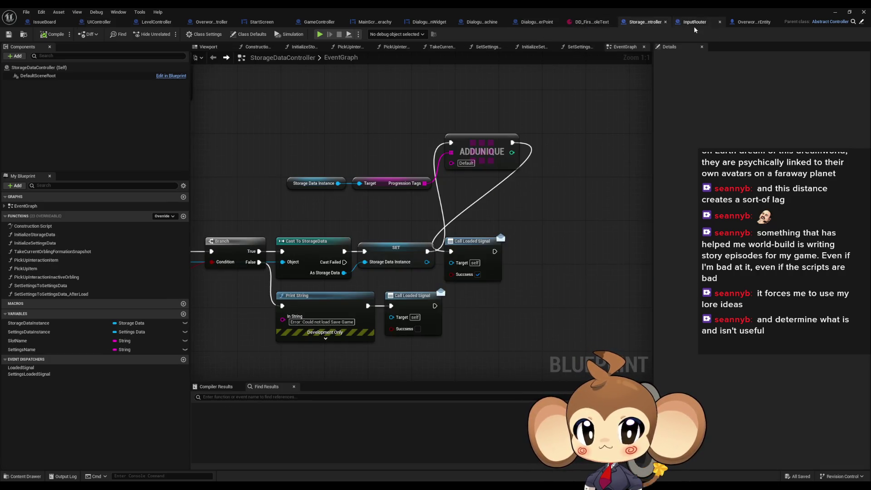
{"action": "left_click", "coordinate": [536, 23]}
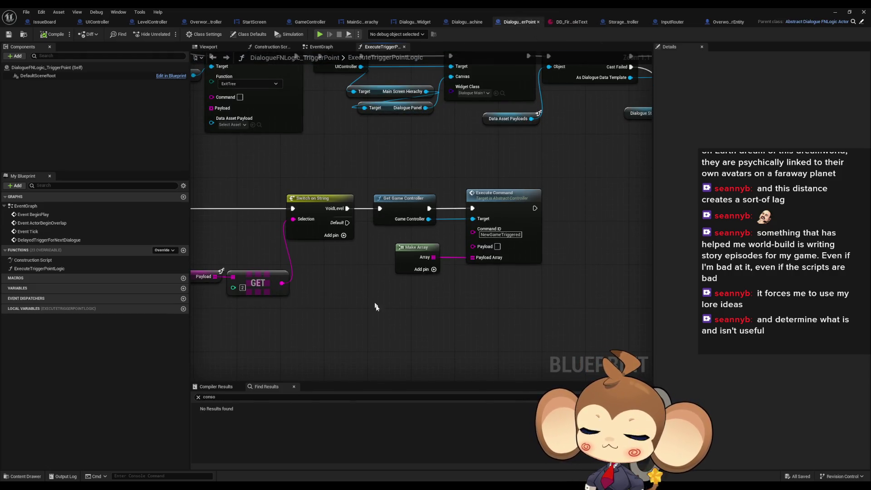
Add a Get UIController node with a connected Execute Command node in the trigger point graph.
{"action": "right_click", "coordinate": [374, 318]}
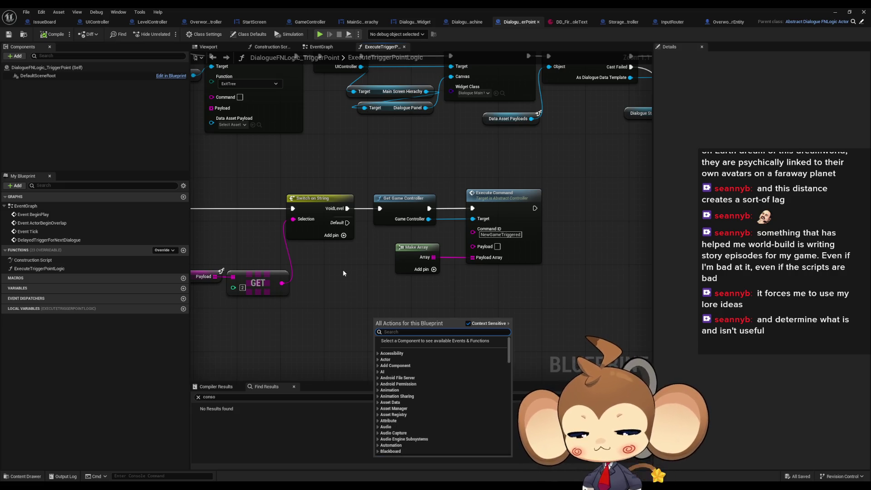
{"action": "type", "text": "get ui cont"}
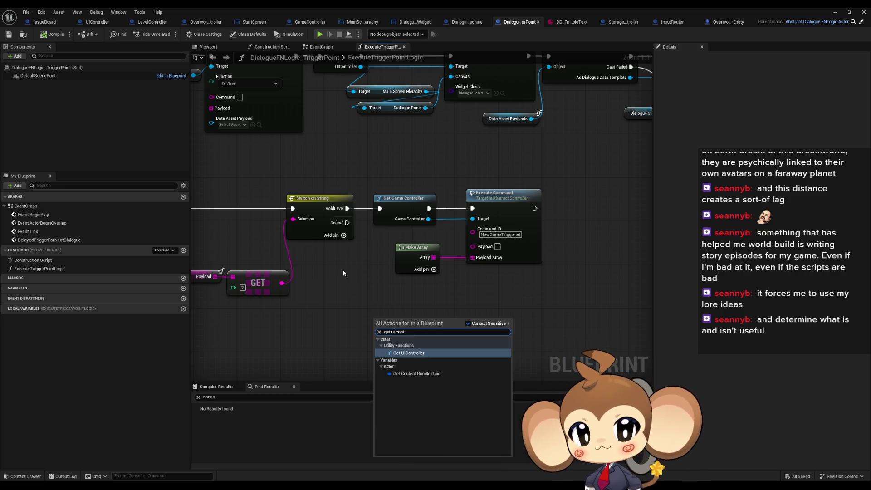
{"action": "key", "text": "Return"}
{"action": "mouse_move", "coordinate": [427, 340]}
{"action": "left_mouse_down"}
{"action": "mouse_move", "coordinate": [462, 335]}
{"action": "mouse_move", "coordinate": [466, 317]}
{"action": "mouse_move", "coordinate": [442, 311]}
{"action": "left_mouse_up"}
{"action": "type", "text": "execute"}
{"action": "key", "text": "Return"}
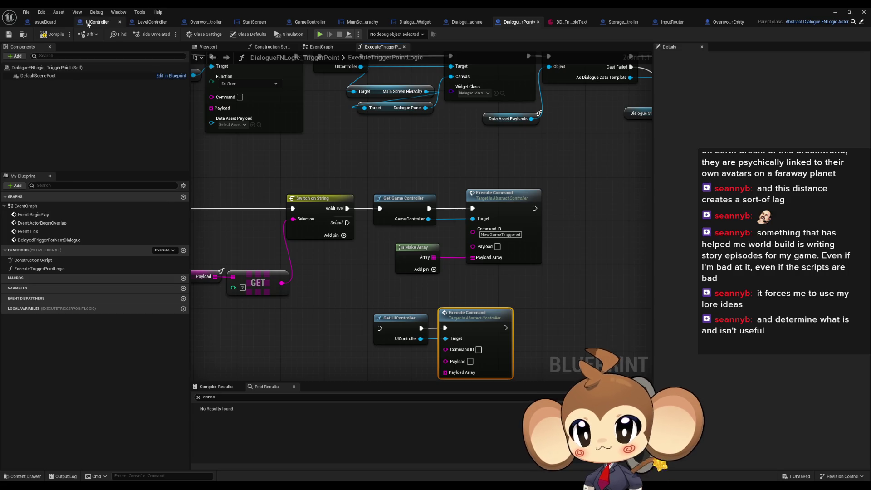
Check the NewGame case of UIController's Switch on String, then return to the trigger point graph.
{"action": "left_click", "coordinate": [98, 22]}
{"action": "scroll", "coordinate": [457, 237], "scroll_direction": "up", "scroll_amount": 3}
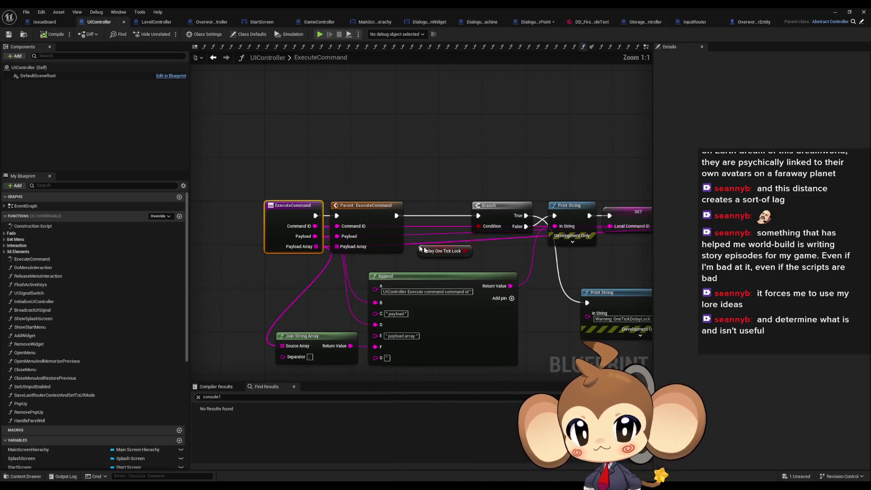
{"action": "mouse_move", "coordinate": [439, 283]}
{"action": "left_mouse_down"}
{"action": "mouse_move", "coordinate": [389, 212]}
{"action": "mouse_move", "coordinate": [156, 146]}
{"action": "left_mouse_up"}
{"action": "scroll", "coordinate": [390, 212], "scroll_direction": "down", "scroll_amount": 1}
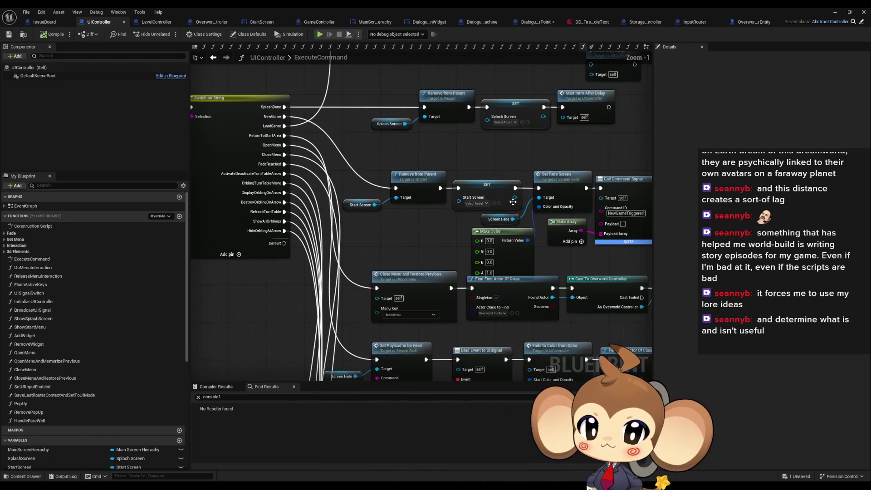
{"action": "left_click_drag", "start_coordinate": [516, 197], "coordinate": [459, 177]}
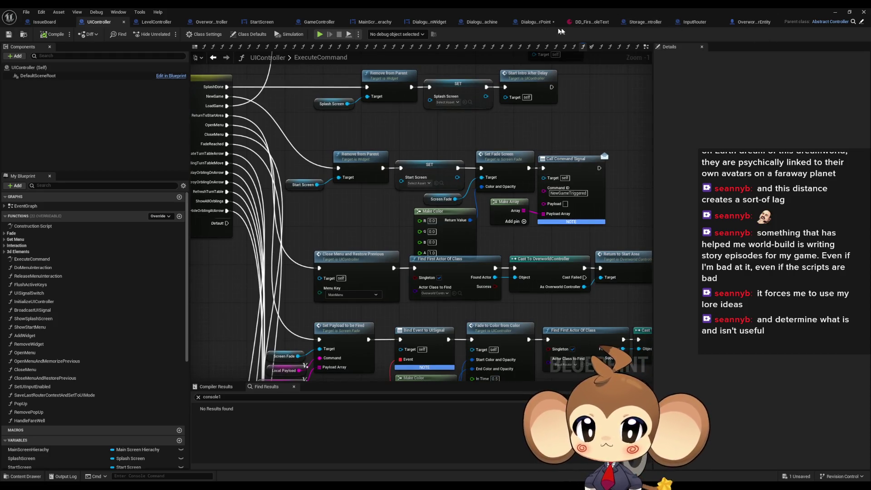
{"action": "left_click", "coordinate": [539, 22]}
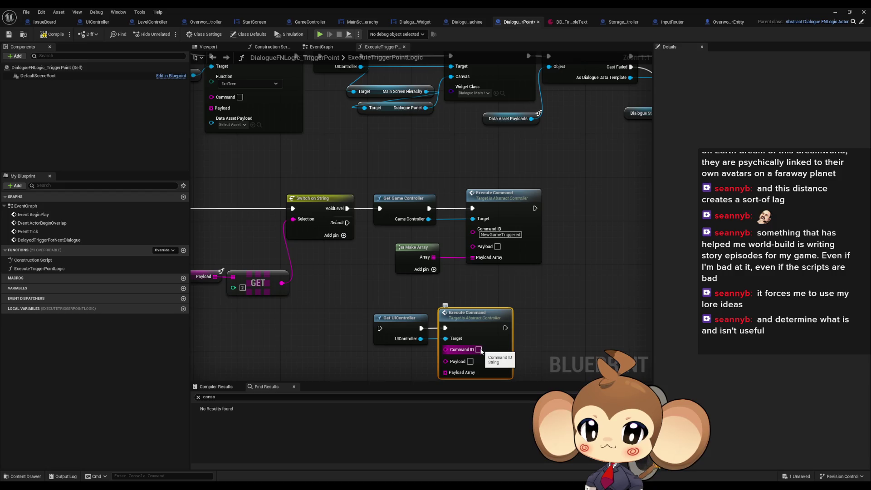
Set the Command ID to NewGame, wire VoidLevel into Get UIController, then minimise the editor.
{"action": "type", "text": "NewGame"}
{"action": "key", "text": "Return"}
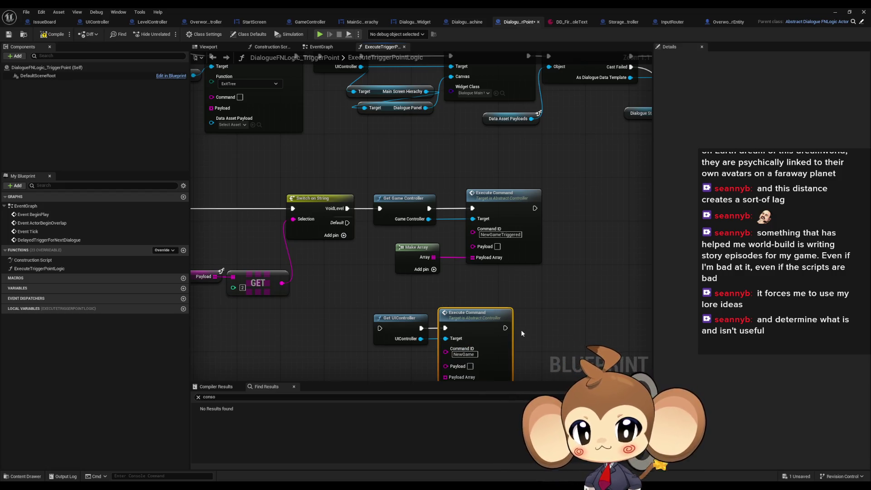
{"action": "mouse_move", "coordinate": [348, 209]}
{"action": "left_mouse_down"}
{"action": "mouse_move", "coordinate": [395, 318]}
{"action": "mouse_move", "coordinate": [380, 328]}
{"action": "left_mouse_up"}
{"action": "left_click", "coordinate": [498, 178]}
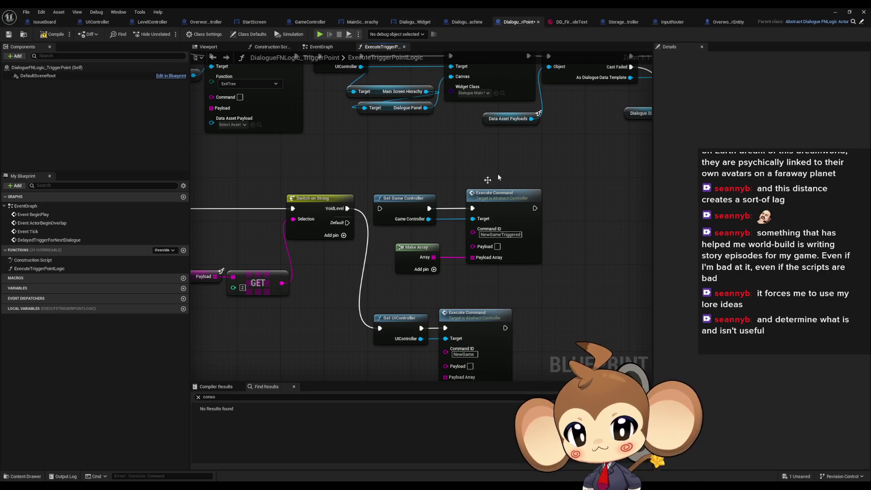
{"action": "left_click", "coordinate": [96, 23]}
{"action": "mouse_move", "coordinate": [354, 145]}
{"action": "left_mouse_down"}
{"action": "mouse_move", "coordinate": [613, 254]}
{"action": "mouse_move", "coordinate": [398, 163]}
{"action": "left_mouse_up"}
{"action": "left_click", "coordinate": [837, 12]}
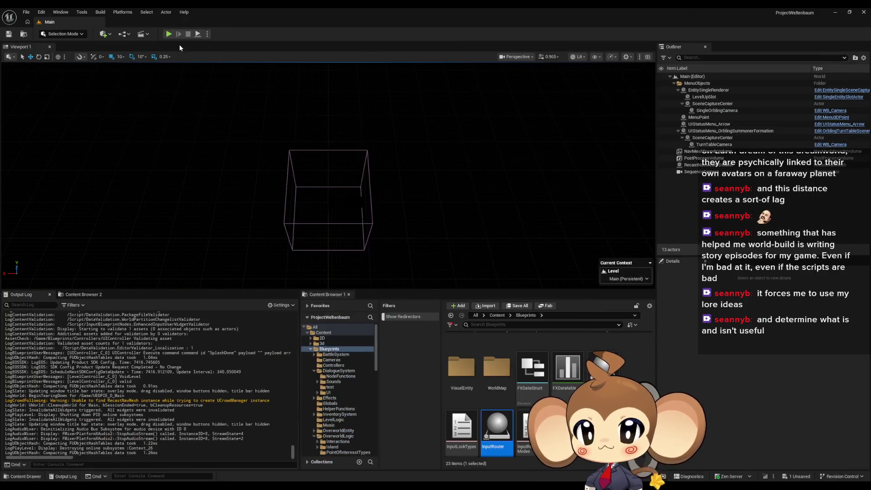
Run a brief play test and stop it from the trigger-point Blueprint.
{"action": "left_click", "coordinate": [172, 35]}
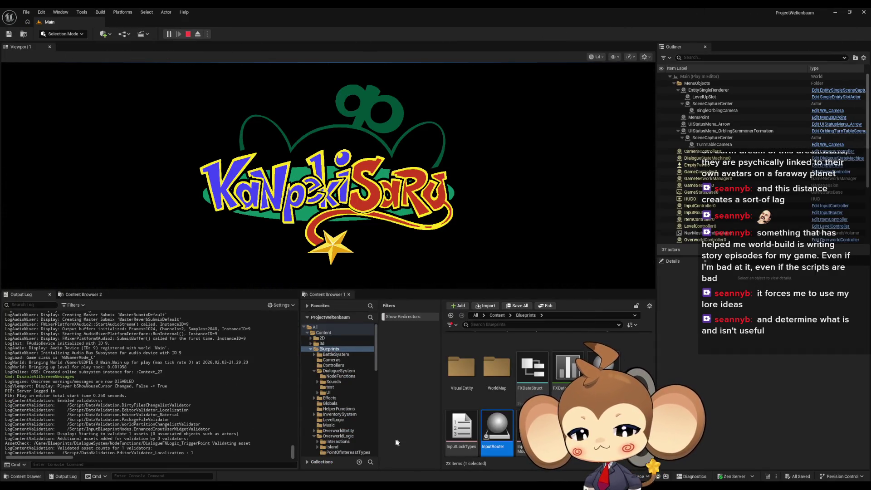
{"action": "key", "text": "alt+Tab"}
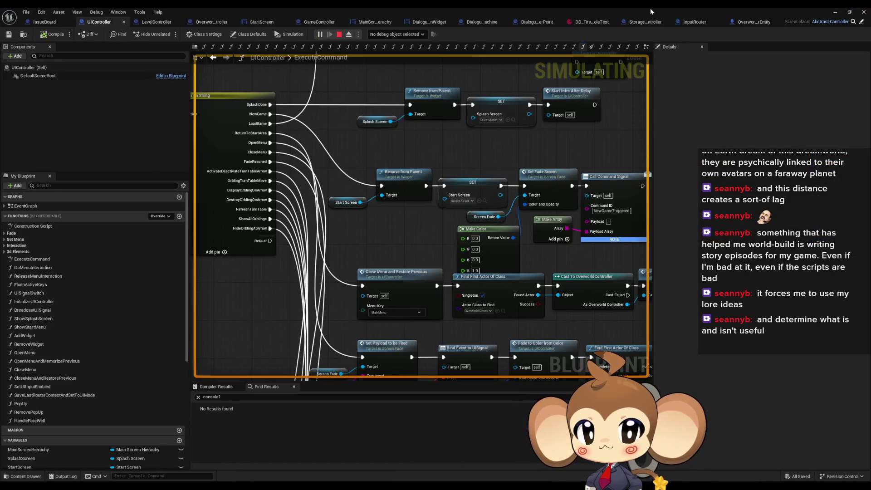
{"action": "left_click", "coordinate": [534, 22]}
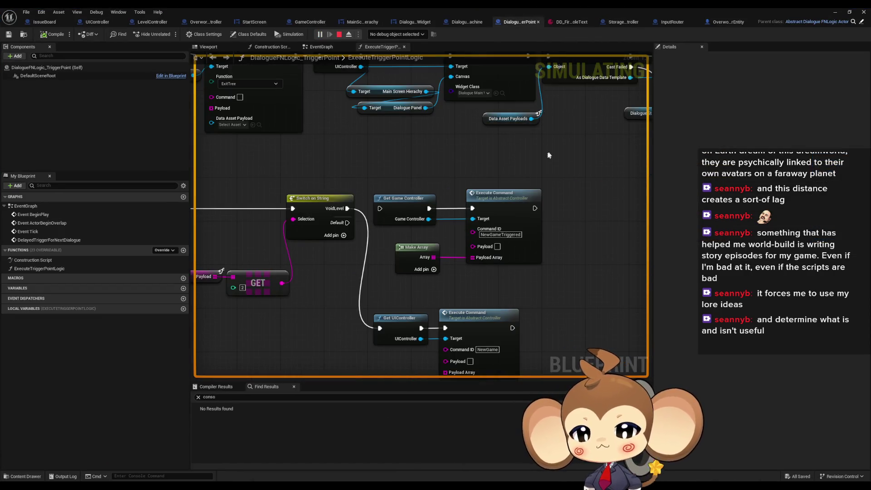
{"action": "left_click", "coordinate": [339, 34]}
Copy-paste the Make Array node and wire it into the NewGame Execute Command's Payload Array.
{"action": "scroll", "coordinate": [524, 348], "scroll_direction": "up", "scroll_amount": 3}
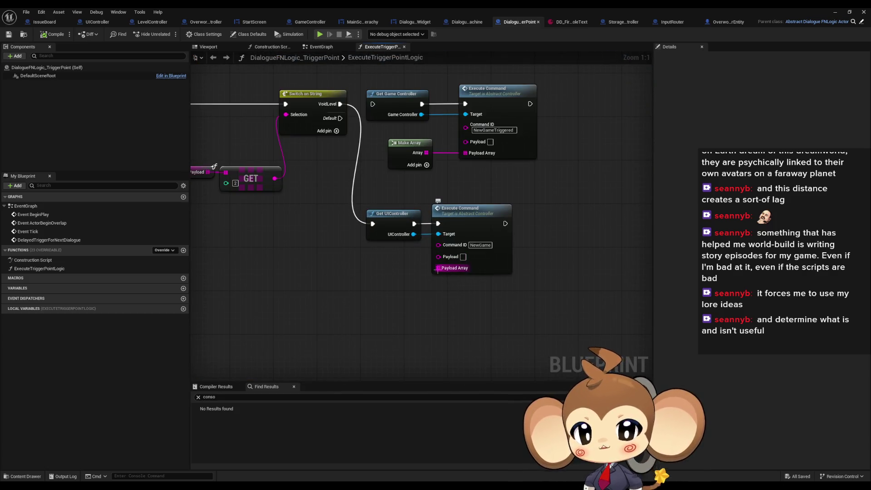
{"action": "left_click", "coordinate": [407, 143]}
{"action": "key", "text": "ctrl+c"}
{"action": "key", "text": "ctrl+v"}
{"action": "mouse_move", "coordinate": [438, 267]}
{"action": "left_mouse_down"}
{"action": "mouse_move", "coordinate": [389, 290]}
{"action": "mouse_move", "coordinate": [375, 274]}
{"action": "mouse_move", "coordinate": [382, 271]}
{"action": "left_mouse_up"}
{"action": "left_click", "coordinate": [376, 312]}
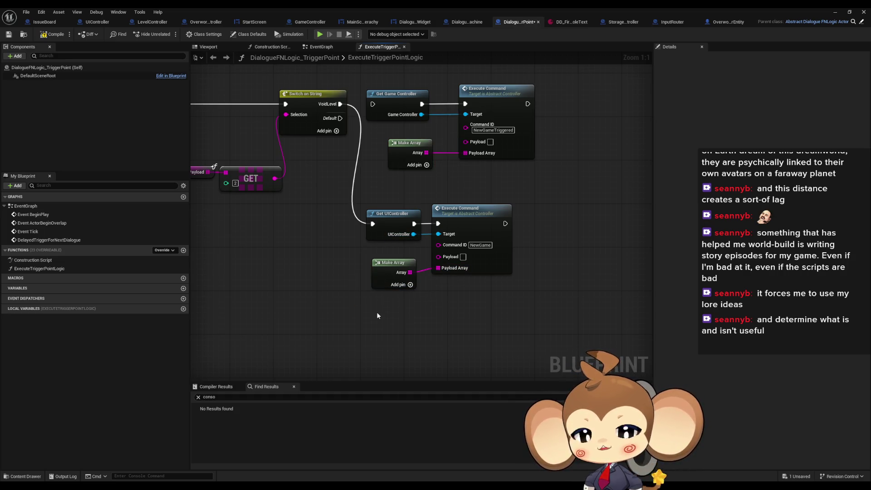
Start and restart the play session several times, clicking through the splash and first intro dialogue lines.
{"action": "left_click", "coordinate": [166, 36]}
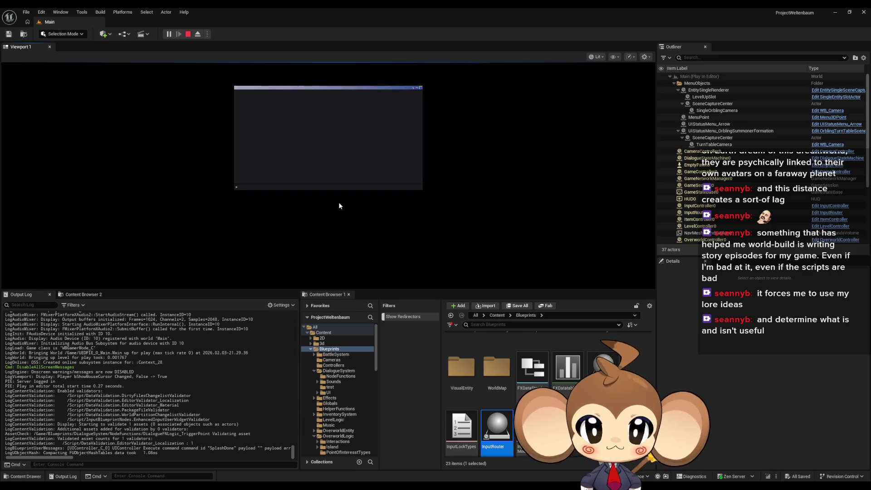
{"action": "left_click", "coordinate": [188, 34]}
{"action": "left_click", "coordinate": [169, 35]}
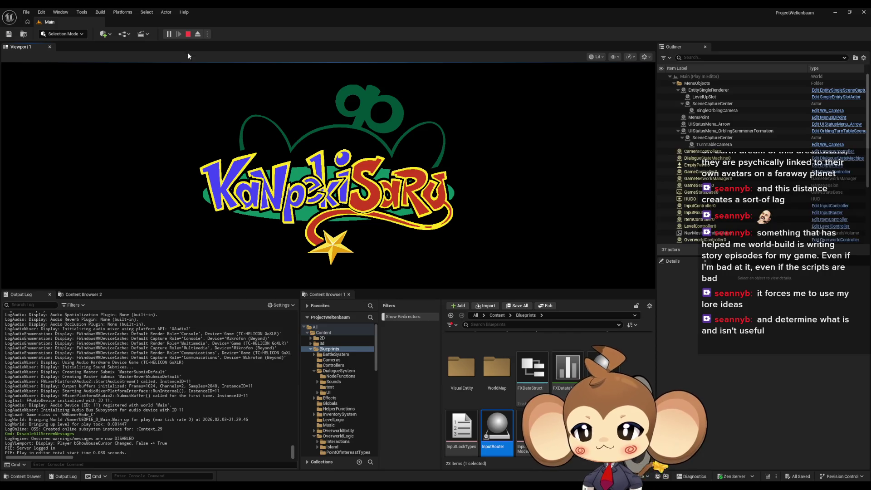
{"action": "left_click", "coordinate": [188, 34]}
{"action": "left_click", "coordinate": [171, 34]}
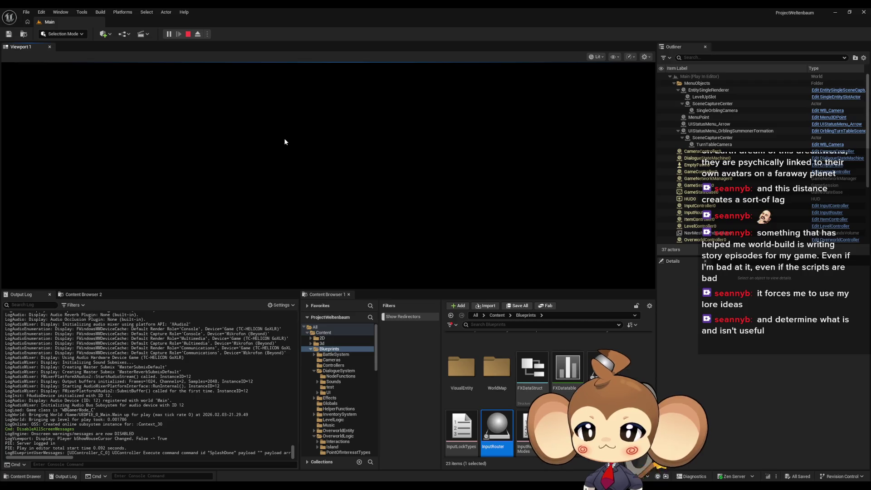
{"action": "left_click", "coordinate": [187, 34]}
{"action": "left_click", "coordinate": [170, 35]}
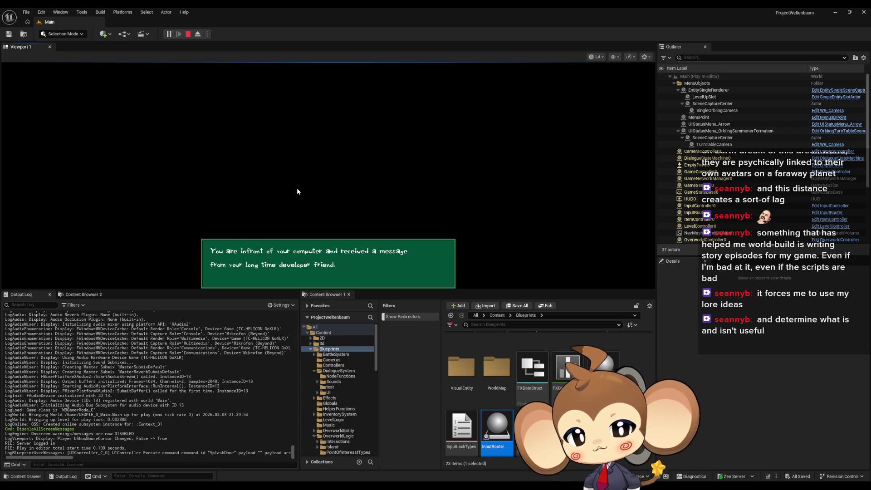
{"action": "left_click", "coordinate": [297, 191]}
{"action": "left_click", "coordinate": [297, 191]}
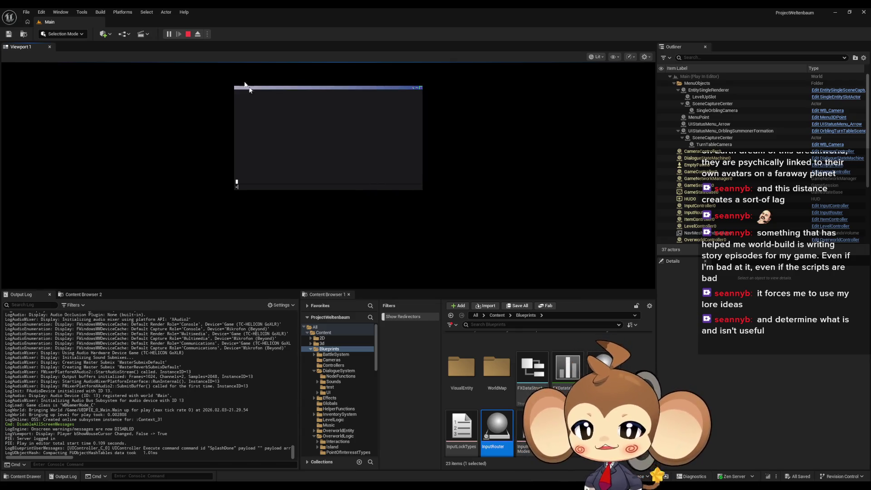
{"action": "left_click", "coordinate": [188, 34]}
{"action": "left_click", "coordinate": [170, 35]}
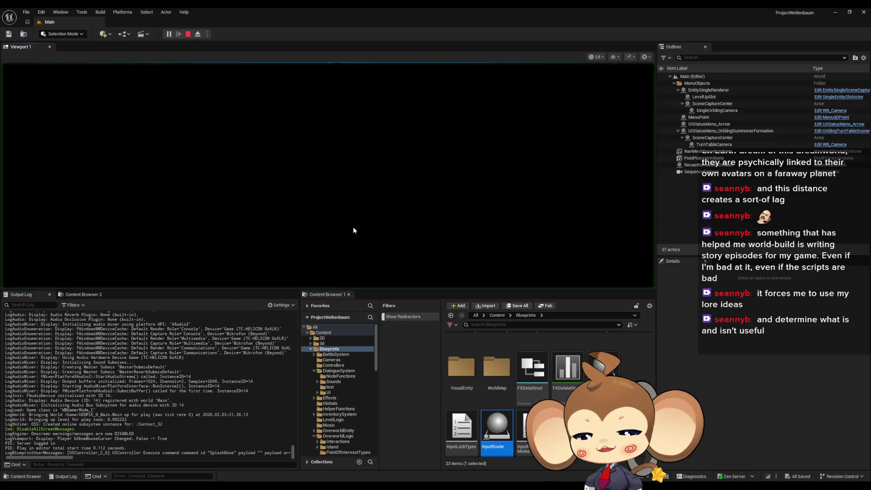
Click through the intro dialogue, accept the NDA, answer y to Create world, then switch to Paint.
{"action": "left_click", "coordinate": [465, 193]}
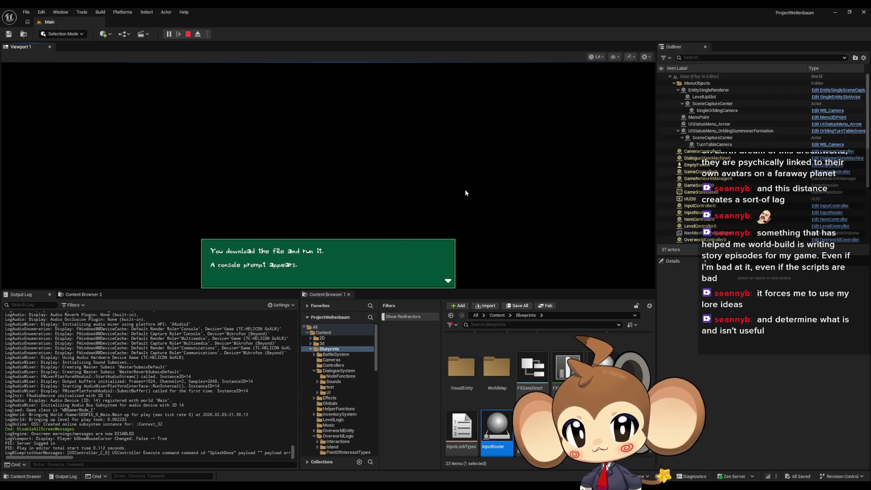
{"action": "left_click", "coordinate": [465, 192]}
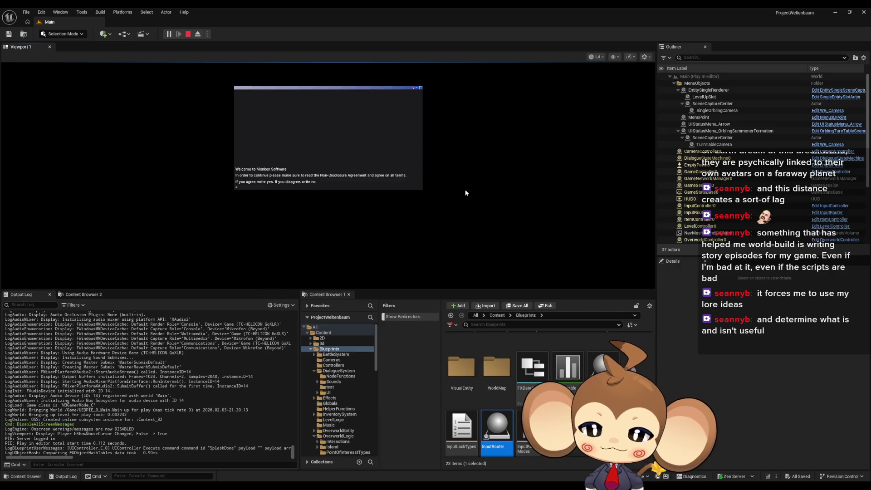
{"action": "type", "text": "yes"}
{"action": "key", "text": "Return"}
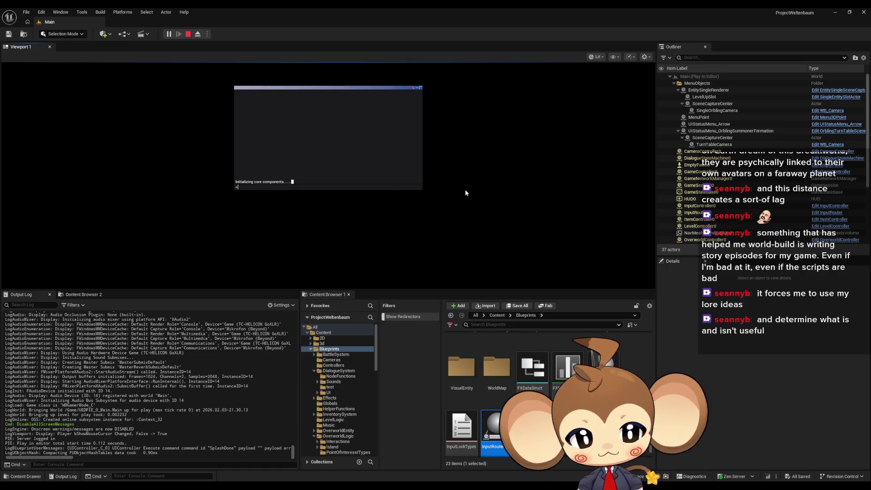
{"action": "type", "text": "y"}
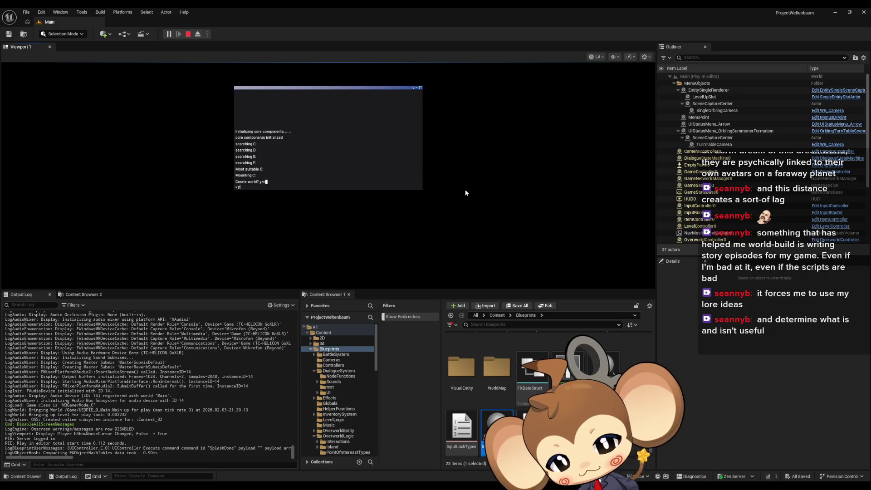
{"action": "key", "text": "Return"}
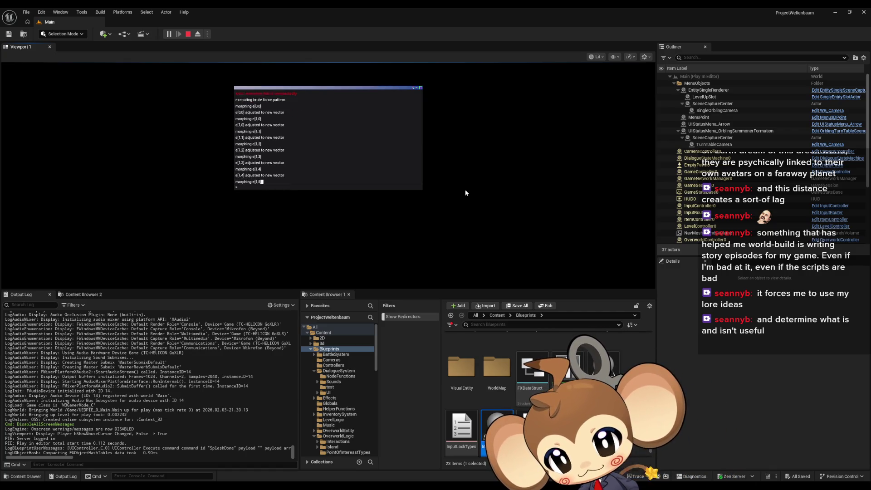
{"action": "key", "text": "alt+Tab"}
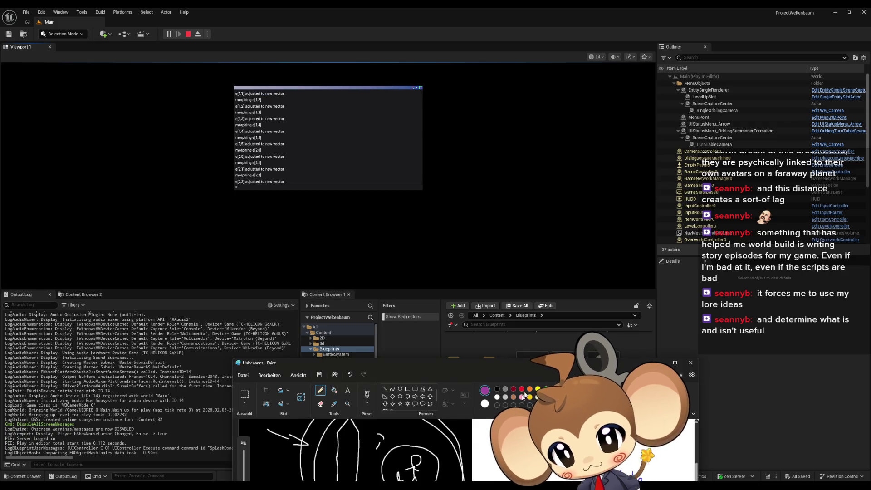
Box-select the old sketches on the Paint canvas and delete them.
{"action": "mouse_move", "coordinate": [475, 360]}
{"action": "left_mouse_down"}
{"action": "mouse_move", "coordinate": [475, 163]}
{"action": "mouse_move", "coordinate": [436, 110]}
{"action": "left_mouse_up"}
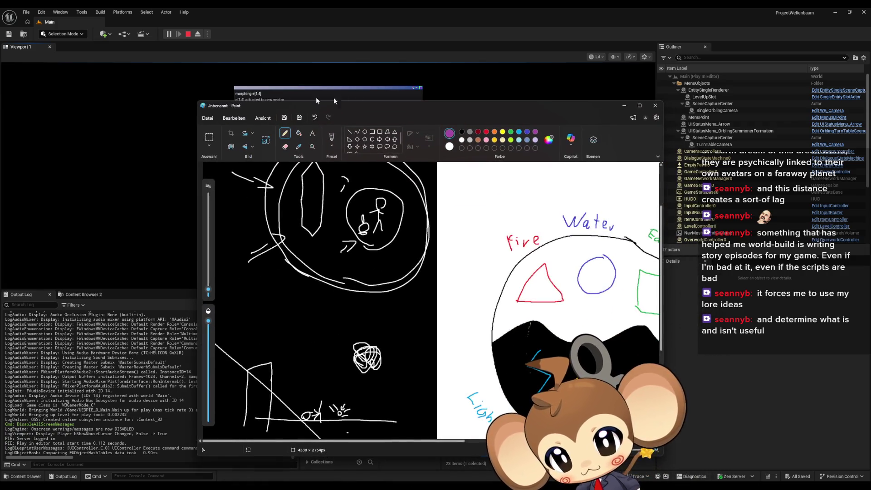
{"action": "left_click", "coordinate": [206, 118]}
{"action": "left_click", "coordinate": [206, 118]}
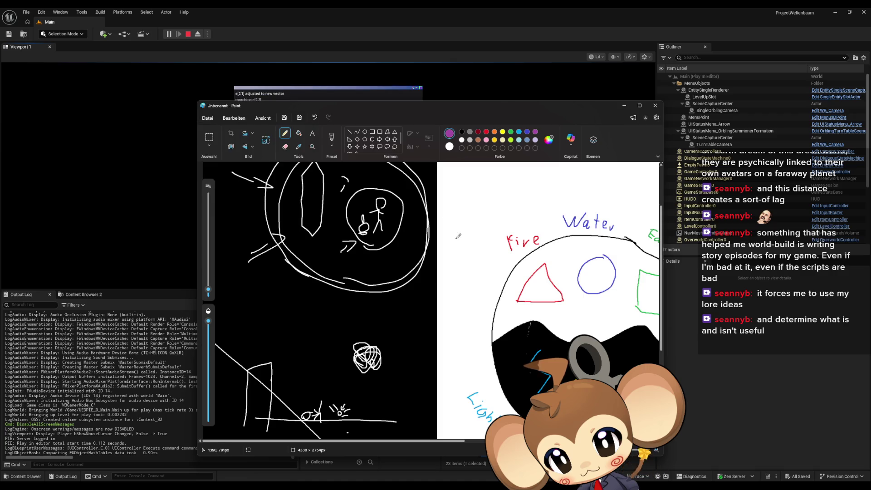
{"action": "scroll", "coordinate": [364, 259], "scroll_direction": "down", "scroll_amount": 3}
{"action": "scroll", "coordinate": [363, 260], "scroll_direction": "down", "scroll_amount": 2}
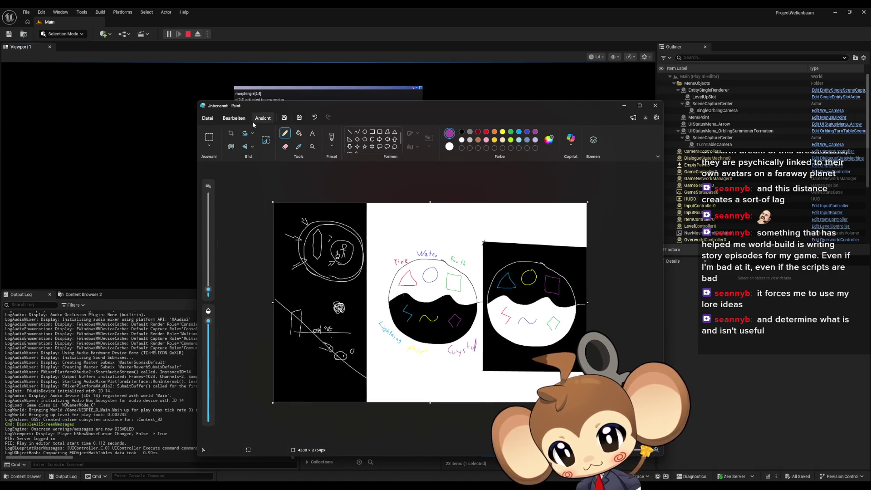
{"action": "left_click", "coordinate": [209, 137]}
{"action": "mouse_move", "coordinate": [409, 279]}
{"action": "left_mouse_down"}
{"action": "mouse_move", "coordinate": [531, 381]}
{"action": "mouse_move", "coordinate": [274, 202]}
{"action": "left_mouse_up"}
{"action": "key", "text": "Delete"}
Sketch a black pencil monkey face with eyes, smiling mouth, face mask, big ears and a head tuft.
{"action": "scroll", "coordinate": [342, 273], "scroll_direction": "up", "scroll_amount": 2}
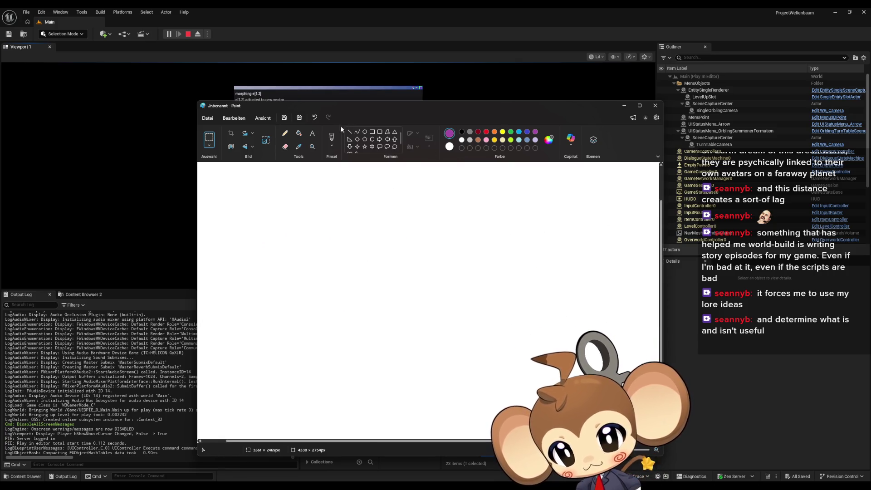
{"action": "left_click", "coordinate": [285, 133]}
{"action": "left_click", "coordinate": [461, 131]}
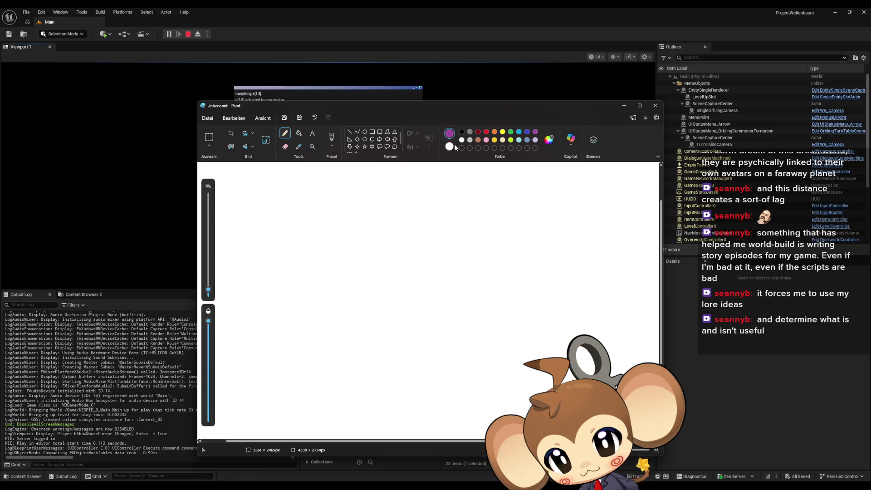
{"action": "mouse_move", "coordinate": [370, 264]}
{"action": "left_mouse_down"}
{"action": "mouse_move", "coordinate": [379, 253]}
{"action": "mouse_move", "coordinate": [400, 264]}
{"action": "left_mouse_up"}
{"action": "mouse_move", "coordinate": [415, 264]}
{"action": "left_mouse_down"}
{"action": "mouse_move", "coordinate": [422, 255]}
{"action": "mouse_move", "coordinate": [443, 263]}
{"action": "left_mouse_up"}
{"action": "left_click_drag", "start_coordinate": [370, 290], "coordinate": [439, 297]}
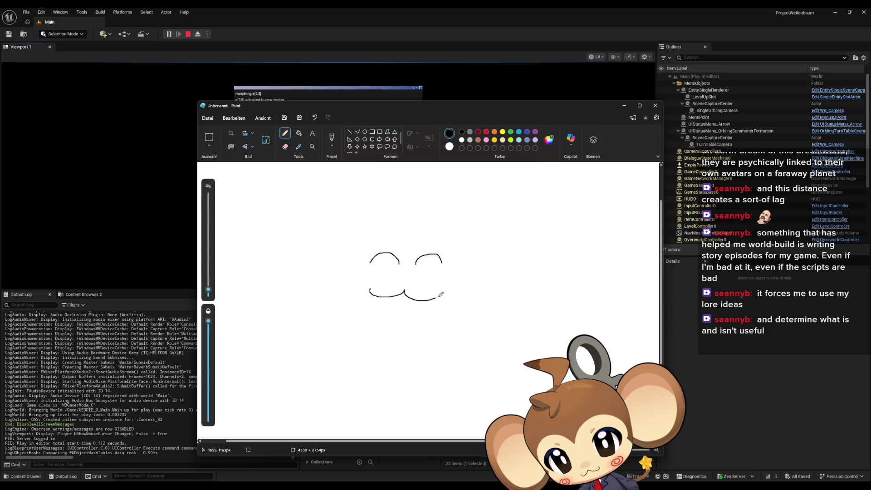
{"action": "mouse_move", "coordinate": [427, 227]}
{"action": "left_mouse_down"}
{"action": "mouse_move", "coordinate": [373, 225]}
{"action": "mouse_move", "coordinate": [347, 302]}
{"action": "mouse_move", "coordinate": [433, 326]}
{"action": "mouse_move", "coordinate": [445, 232]}
{"action": "mouse_move", "coordinate": [414, 219]}
{"action": "left_mouse_up"}
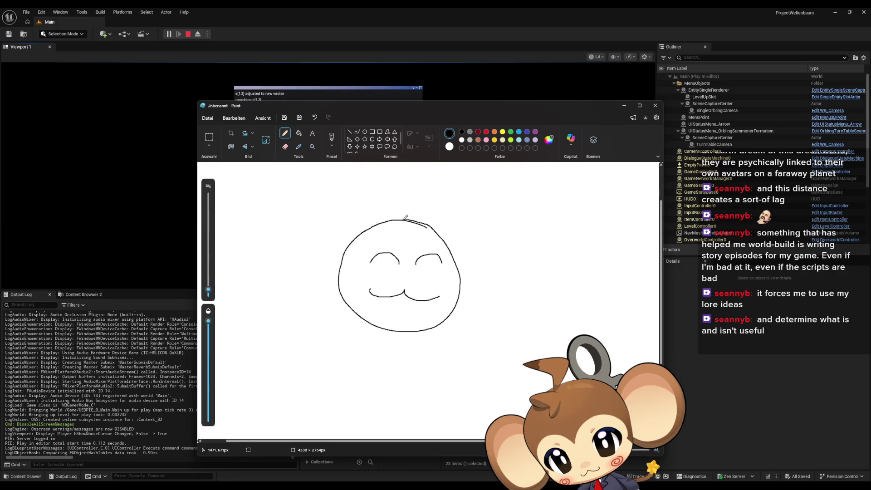
{"action": "mouse_move", "coordinate": [408, 248]}
{"action": "left_mouse_down"}
{"action": "mouse_move", "coordinate": [385, 237]}
{"action": "mouse_move", "coordinate": [342, 291]}
{"action": "left_mouse_up"}
{"action": "mouse_move", "coordinate": [411, 249]}
{"action": "left_mouse_down"}
{"action": "mouse_move", "coordinate": [433, 238]}
{"action": "mouse_move", "coordinate": [461, 294]}
{"action": "left_mouse_up"}
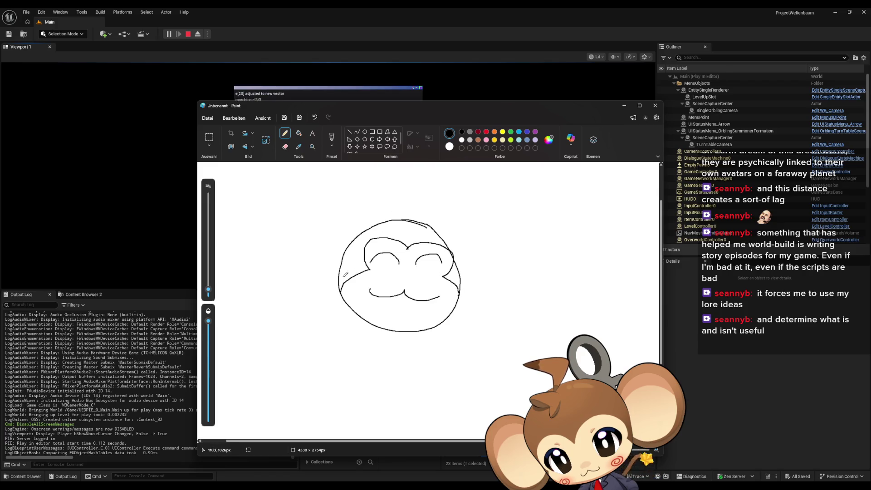
{"action": "mouse_move", "coordinate": [349, 245]}
{"action": "left_mouse_down"}
{"action": "mouse_move", "coordinate": [312, 253]}
{"action": "mouse_move", "coordinate": [343, 273]}
{"action": "mouse_move", "coordinate": [352, 234]}
{"action": "mouse_move", "coordinate": [315, 286]}
{"action": "mouse_move", "coordinate": [343, 289]}
{"action": "left_mouse_up"}
{"action": "left_click_drag", "start_coordinate": [454, 249], "coordinate": [466, 281]}
{"action": "mouse_move", "coordinate": [442, 241]}
{"action": "left_mouse_down"}
{"action": "mouse_move", "coordinate": [512, 290]}
{"action": "mouse_move", "coordinate": [459, 297]}
{"action": "left_mouse_up"}
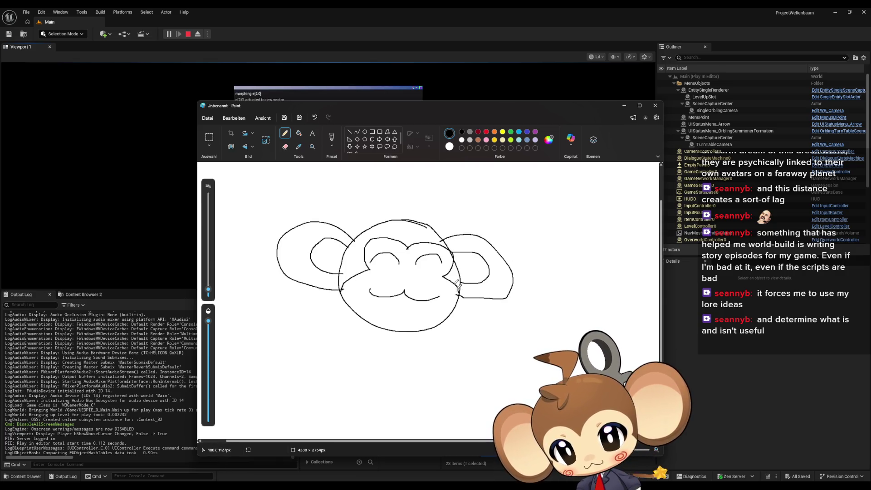
{"action": "left_click_drag", "start_coordinate": [401, 220], "coordinate": [408, 196]}
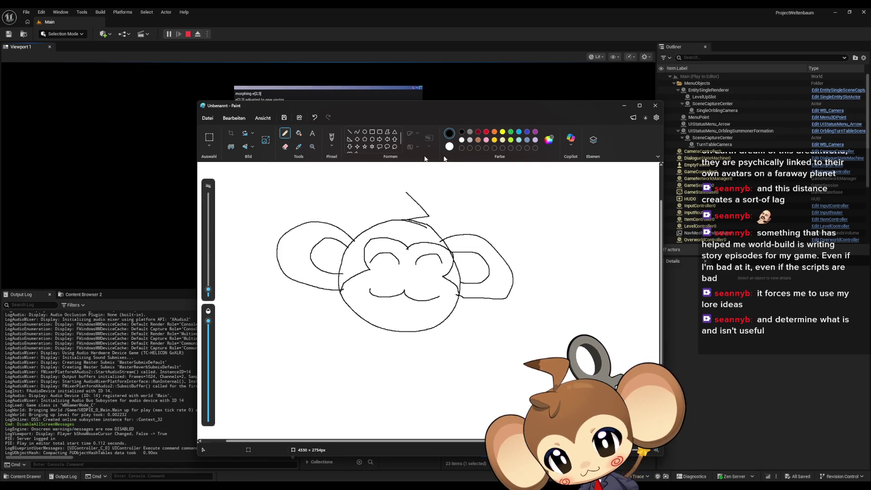
Add dark red swirls on both cheeks and start a black letter below the face.
{"action": "left_click", "coordinate": [479, 132]}
{"action": "left_click_drag", "start_coordinate": [377, 275], "coordinate": [373, 278]}
{"action": "left_click_drag", "start_coordinate": [439, 278], "coordinate": [437, 284]}
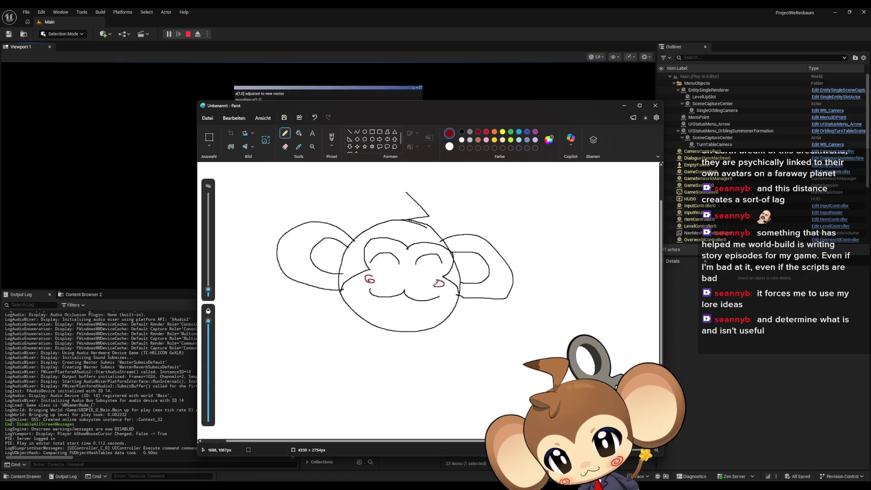
{"action": "left_click", "coordinate": [462, 132]}
{"action": "mouse_move", "coordinate": [310, 335]}
{"action": "left_mouse_down"}
{"action": "mouse_move", "coordinate": [302, 344]}
{"action": "mouse_move", "coordinate": [345, 334]}
{"action": "mouse_move", "coordinate": [359, 356]}
{"action": "mouse_move", "coordinate": [386, 353]}
{"action": "mouse_move", "coordinate": [365, 359]}
{"action": "left_mouse_up"}
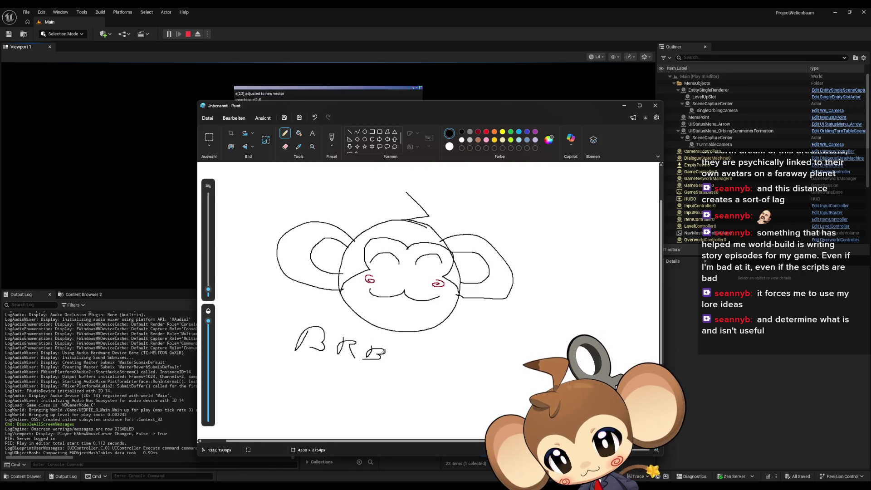